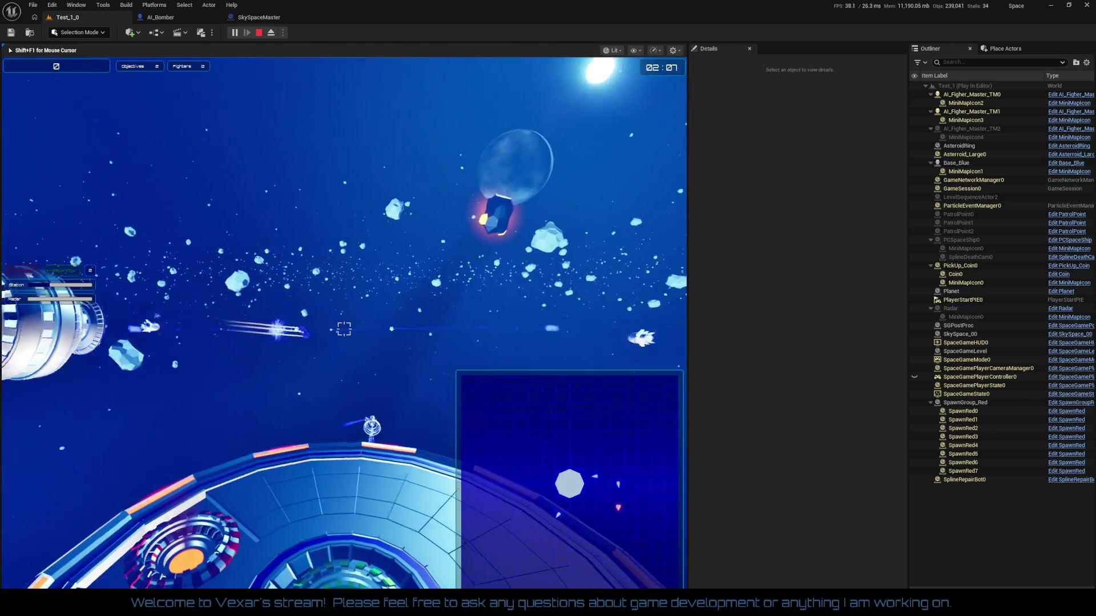
- End the running play test and bring the AI_Bomber blueprint to the front
{"action": "key", "text": "Escape"}
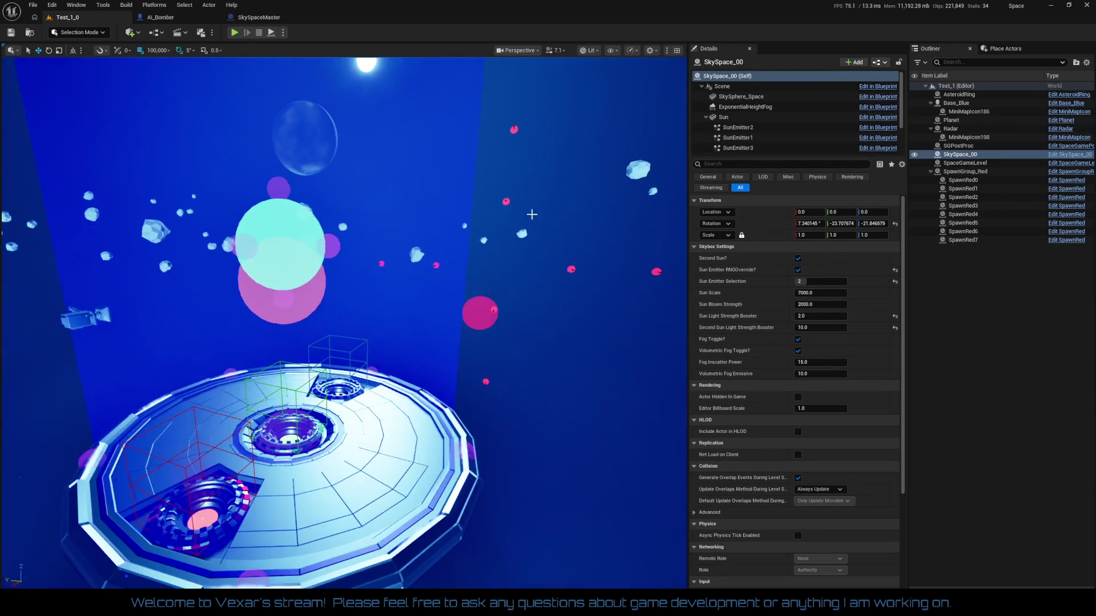
{"action": "left_click", "coordinate": [168, 17]}
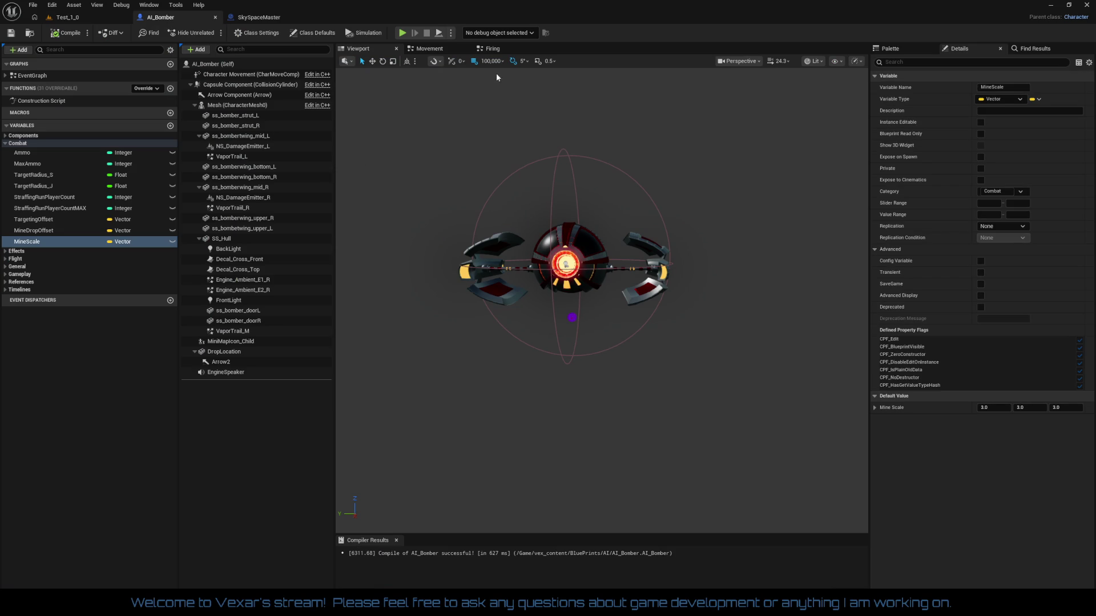
- Look over AI_Bomber's construction script and Movement graph, then open the EventGraph
{"action": "left_click", "coordinate": [27, 103]}
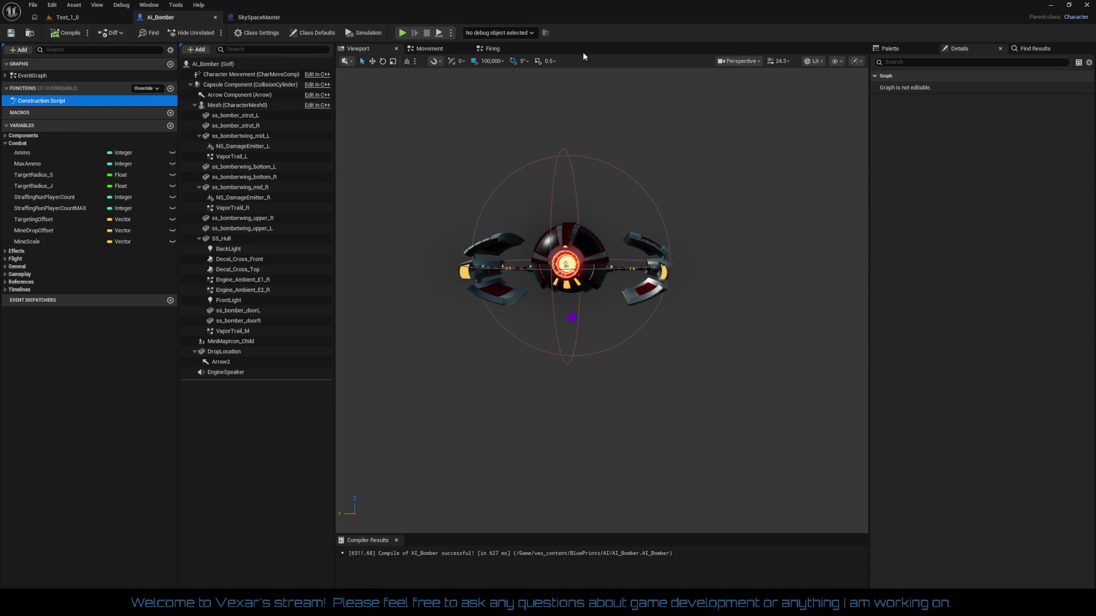
{"action": "left_click", "coordinate": [435, 48]}
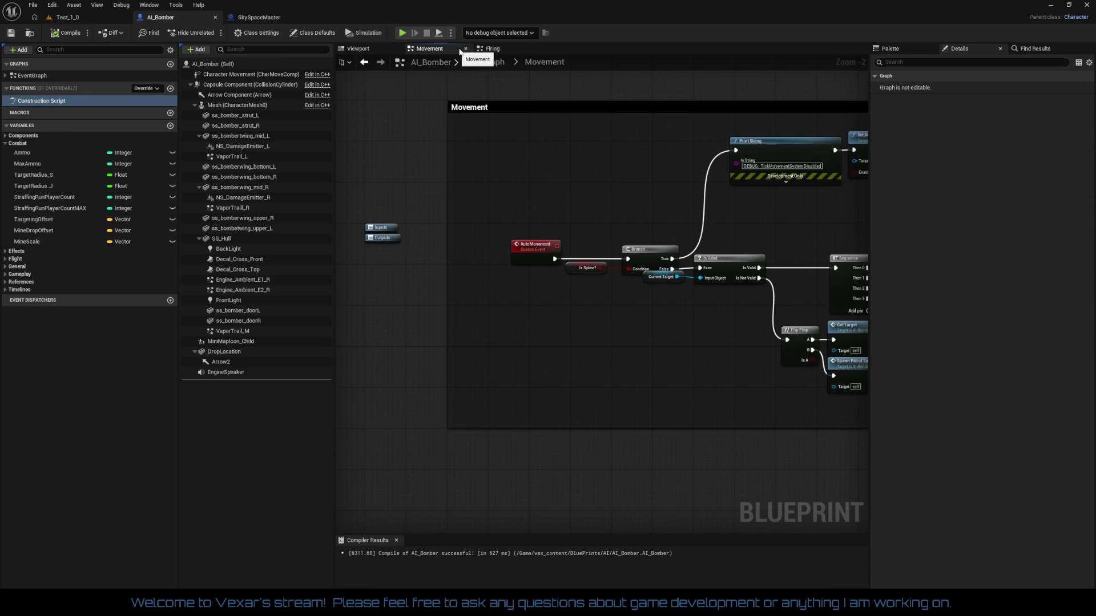
{"action": "left_click", "coordinate": [465, 49]}
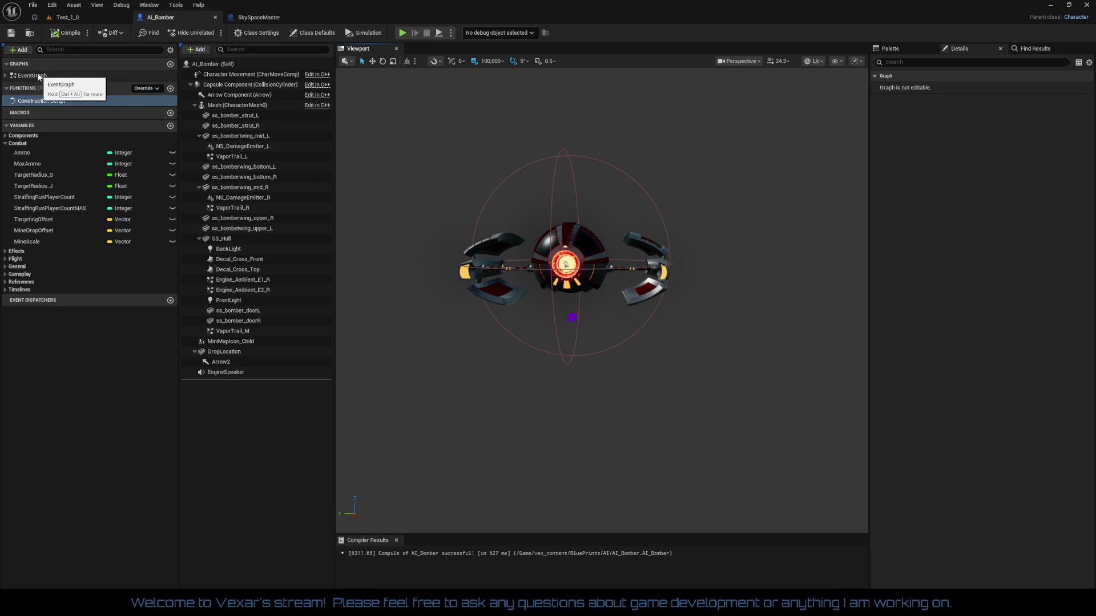
{"action": "double_click", "coordinate": [36, 76]}
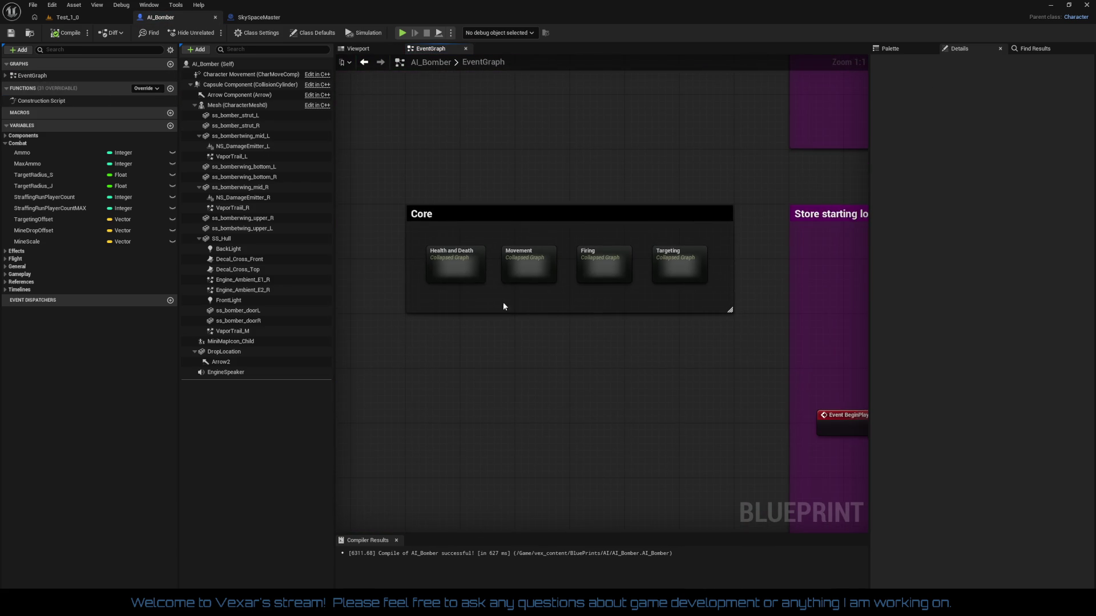
- Open the Health and Death collapsed graph and inspect Event AnyDamage and the Health variable
{"action": "double_click", "coordinate": [463, 268]}
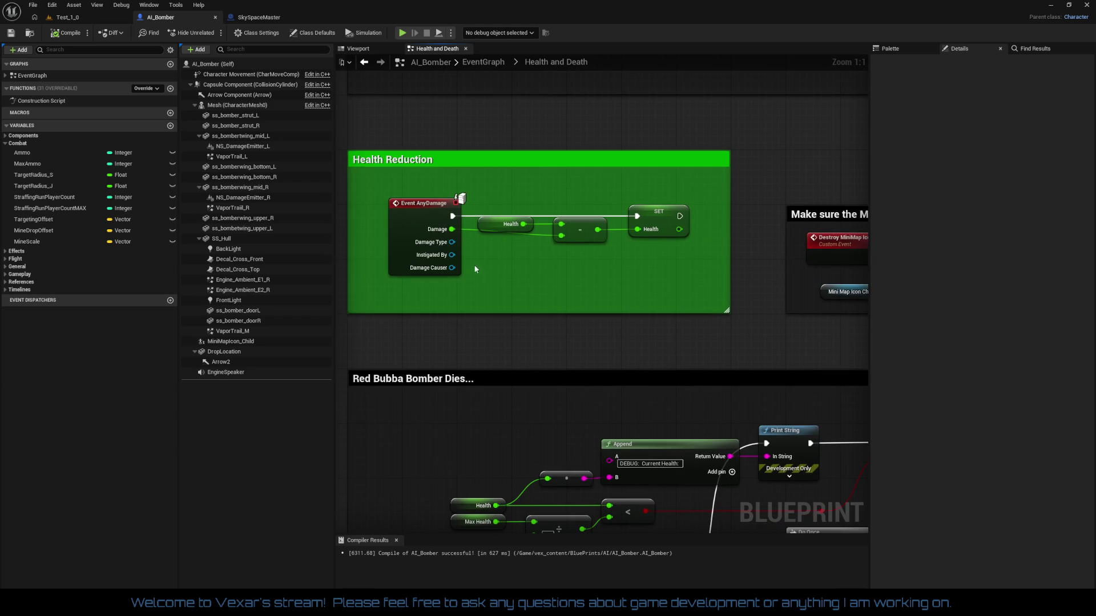
{"action": "left_click", "coordinate": [419, 216]}
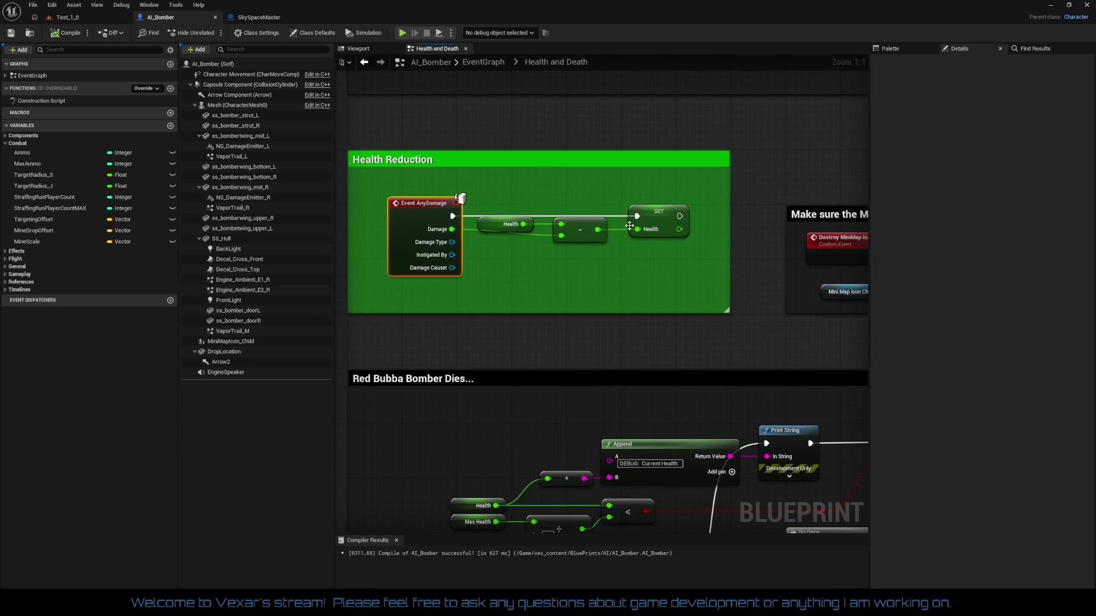
{"action": "left_click", "coordinate": [500, 222]}
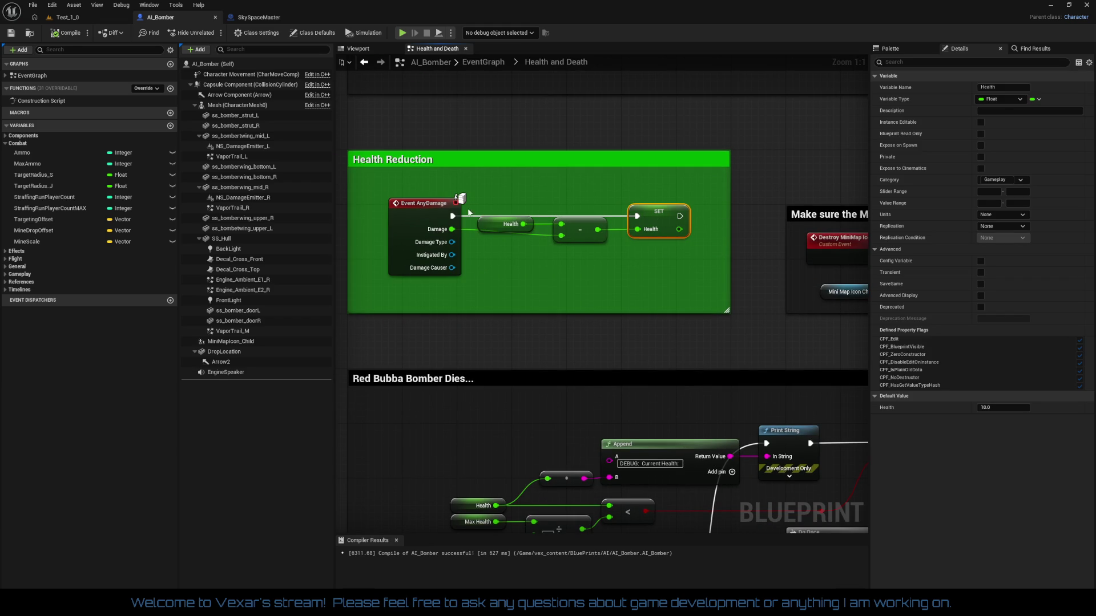
{"action": "left_click", "coordinate": [422, 204]}
- Pan through the Red Bubba Bomber Dies, Health Reduction and Deflect when colliding sections
{"action": "left_click_drag", "start_coordinate": [556, 335], "coordinate": [558, 134]}
{"action": "scroll", "coordinate": [557, 134], "scroll_direction": "down", "scroll_amount": 3}
{"action": "mouse_move", "coordinate": [507, 171]}
{"action": "left_mouse_down"}
{"action": "mouse_move", "coordinate": [517, 258]}
{"action": "mouse_move", "coordinate": [323, 327]}
{"action": "mouse_move", "coordinate": [203, 360]}
{"action": "mouse_move", "coordinate": [137, 359]}
{"action": "left_mouse_up"}
{"action": "scroll", "coordinate": [538, 297], "scroll_direction": "up", "scroll_amount": 3}
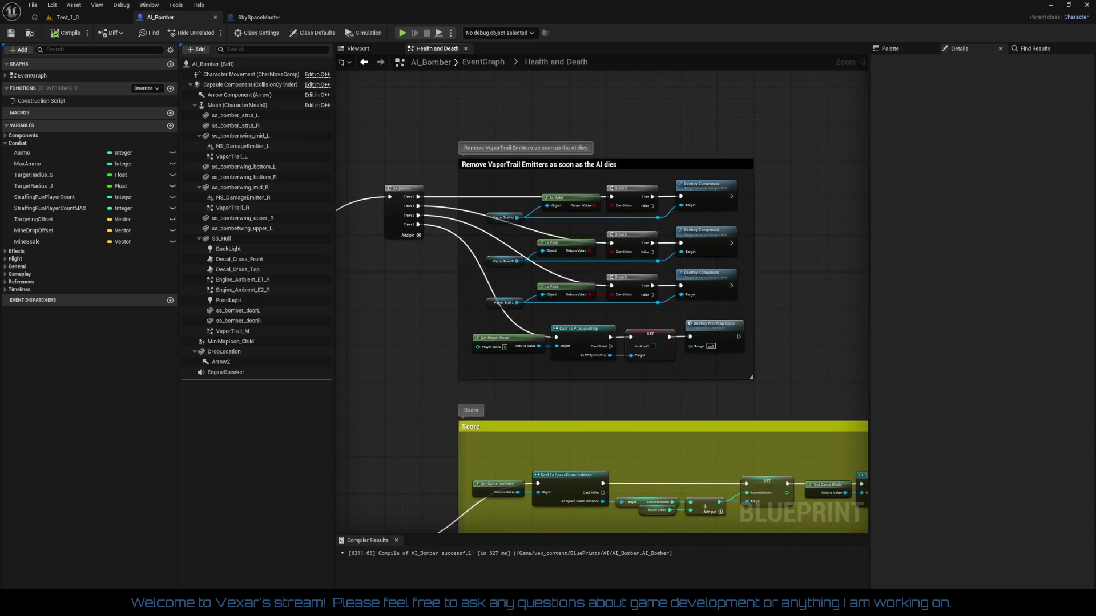
{"action": "scroll", "coordinate": [458, 295], "scroll_direction": "down", "scroll_amount": 5}
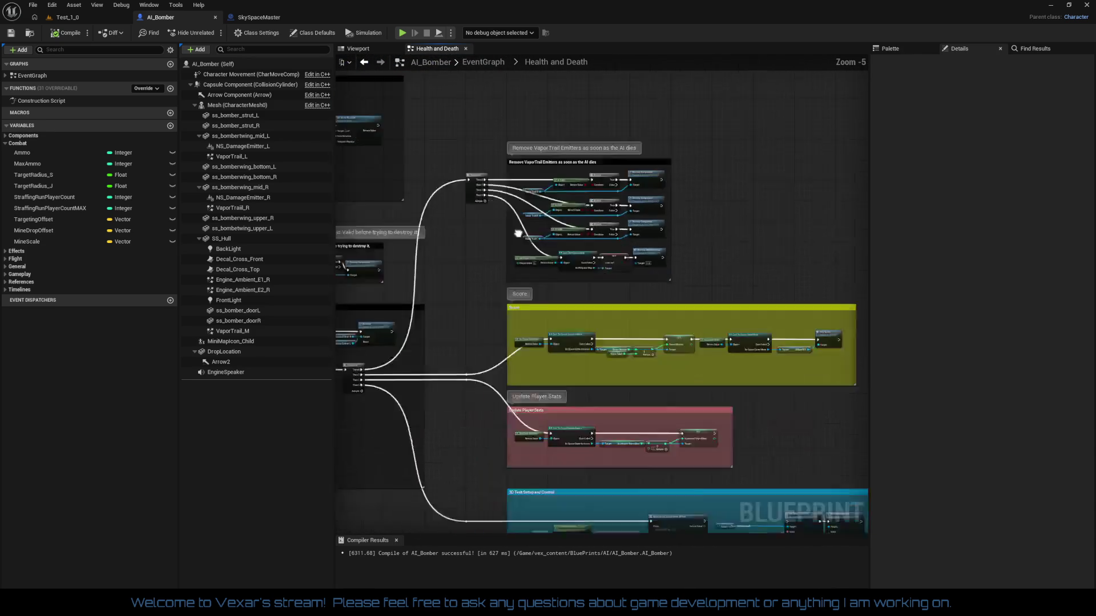
{"action": "scroll", "coordinate": [653, 226], "scroll_direction": "up", "scroll_amount": 4}
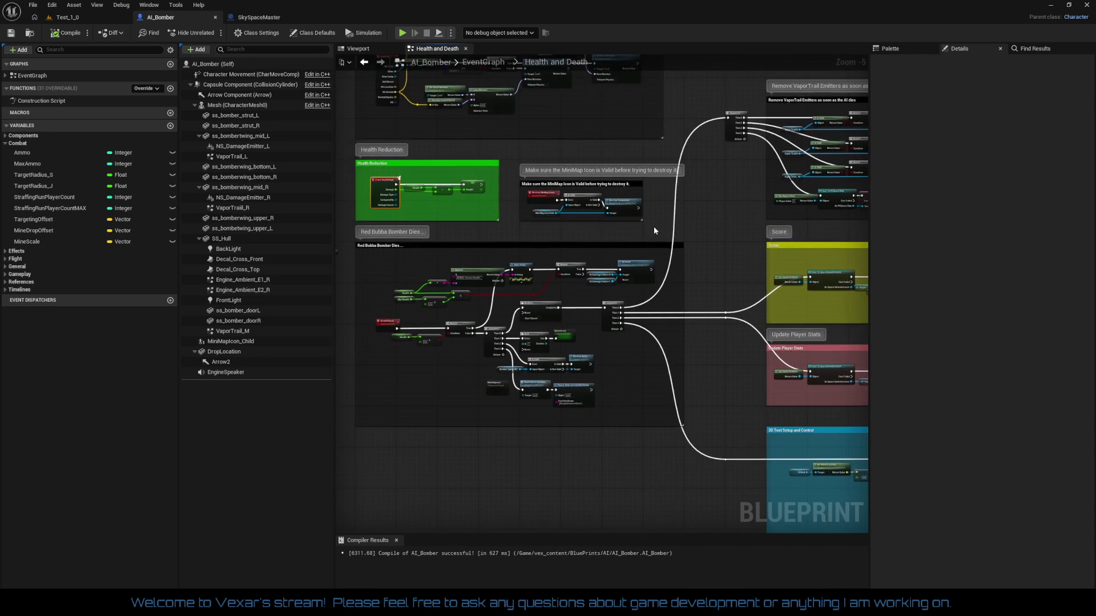
{"action": "scroll", "coordinate": [529, 234], "scroll_direction": "down", "scroll_amount": 2}
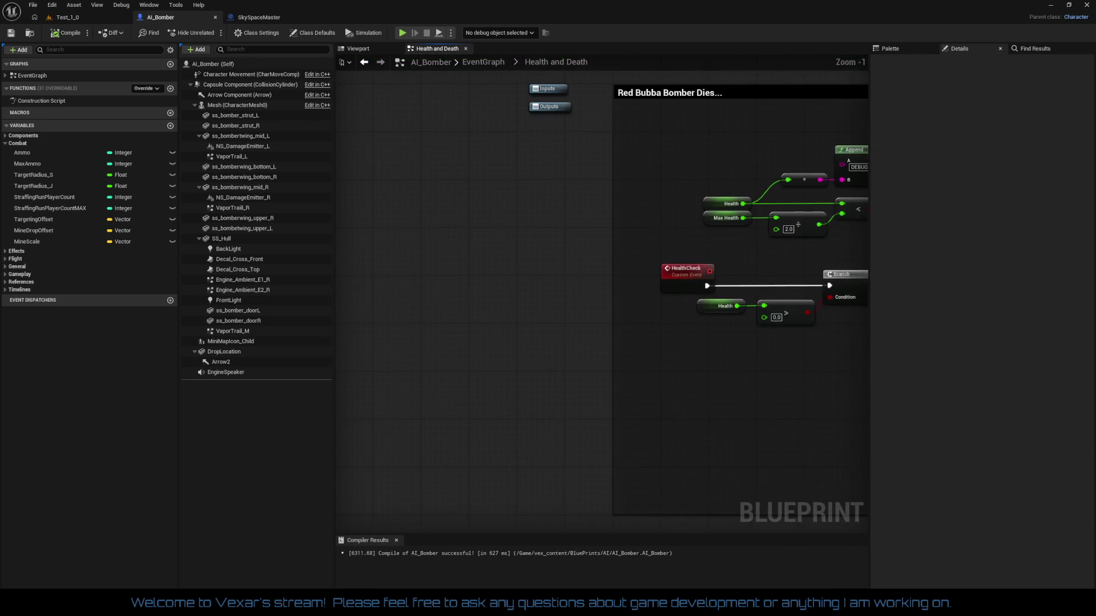
{"action": "left_click_drag", "start_coordinate": [505, 330], "coordinate": [529, 357]}
{"action": "left_click_drag", "start_coordinate": [502, 257], "coordinate": [506, 351]}
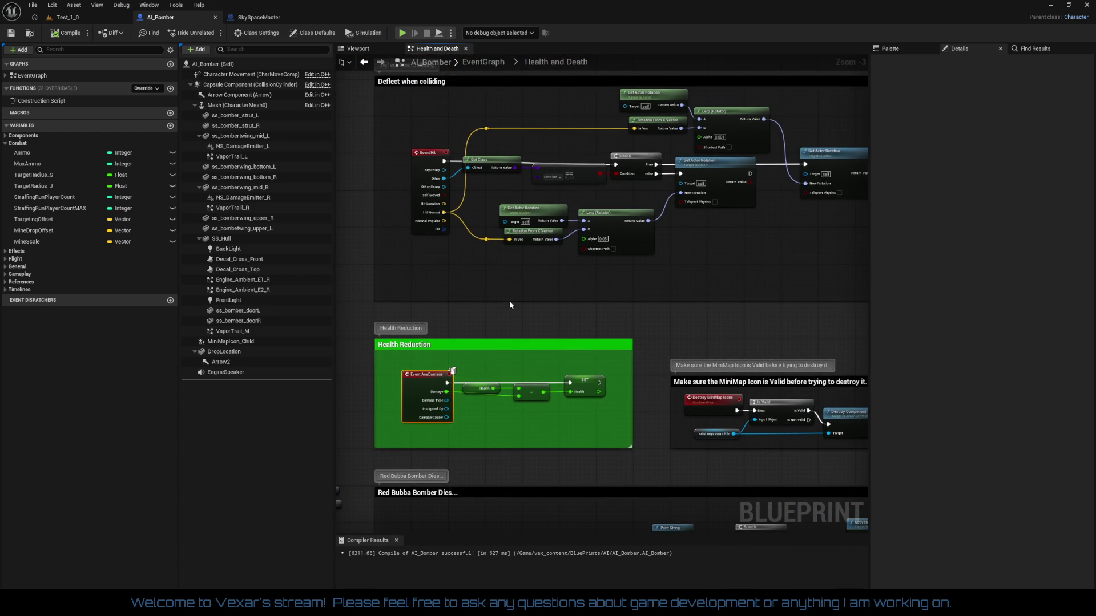
{"action": "left_click_drag", "start_coordinate": [510, 306], "coordinate": [571, 355]}
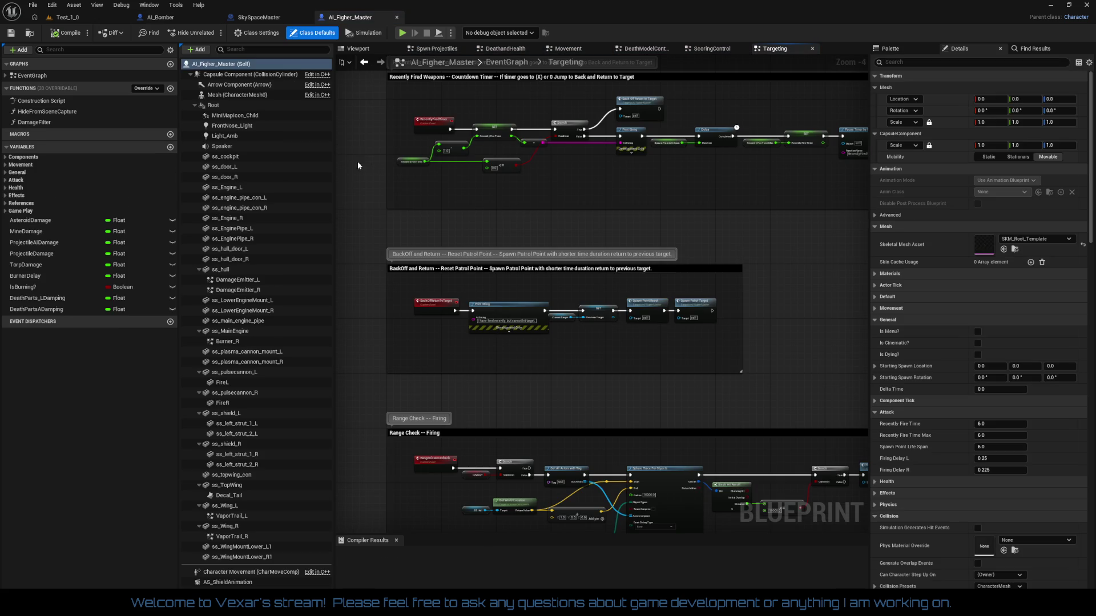
- Open AI_Figher_Master's DamageFilter function, select all its nodes, and check the Append and Print String nodes
{"action": "double_click", "coordinate": [34, 122]}
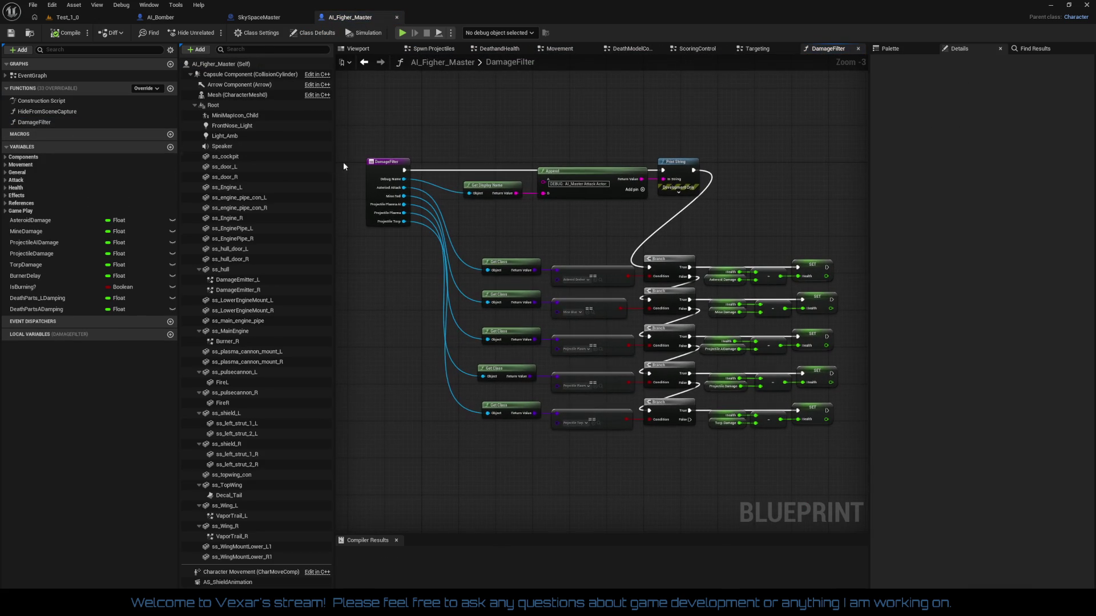
{"action": "mouse_move", "coordinate": [379, 141]}
{"action": "left_mouse_down"}
{"action": "mouse_move", "coordinate": [617, 320]}
{"action": "mouse_move", "coordinate": [842, 460]}
{"action": "left_mouse_up"}
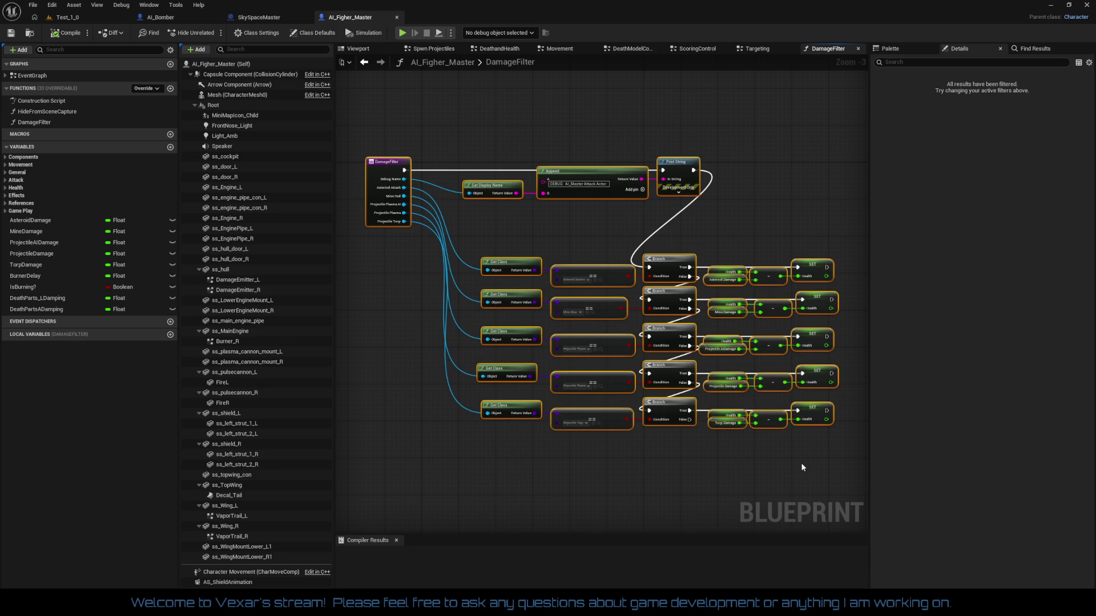
{"action": "scroll", "coordinate": [649, 449], "scroll_direction": "up", "scroll_amount": 4}
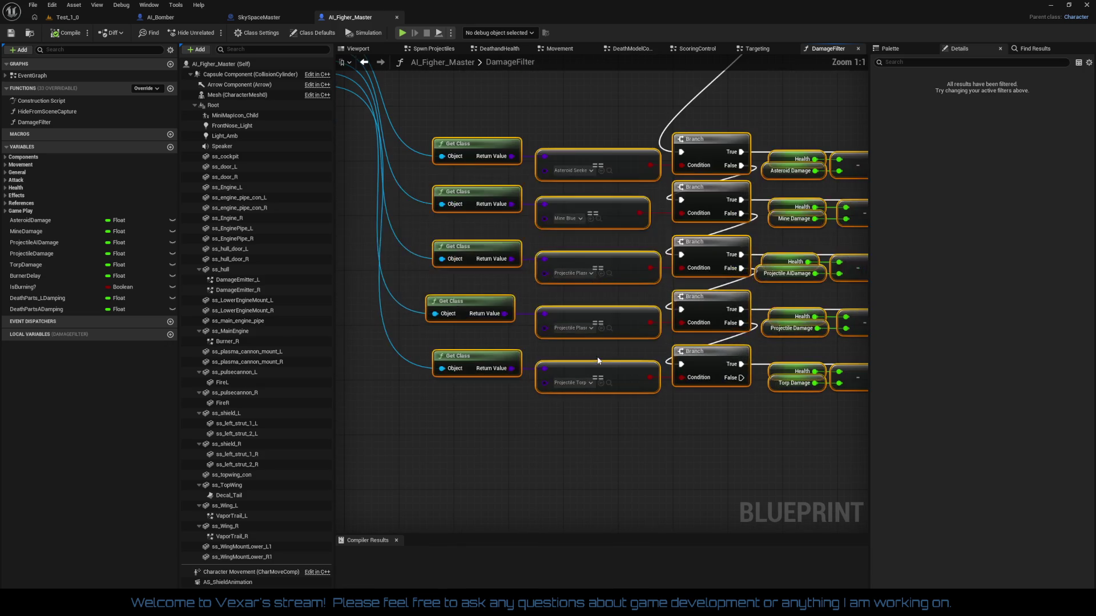
{"action": "left_click_drag", "start_coordinate": [536, 228], "coordinate": [470, 258]}
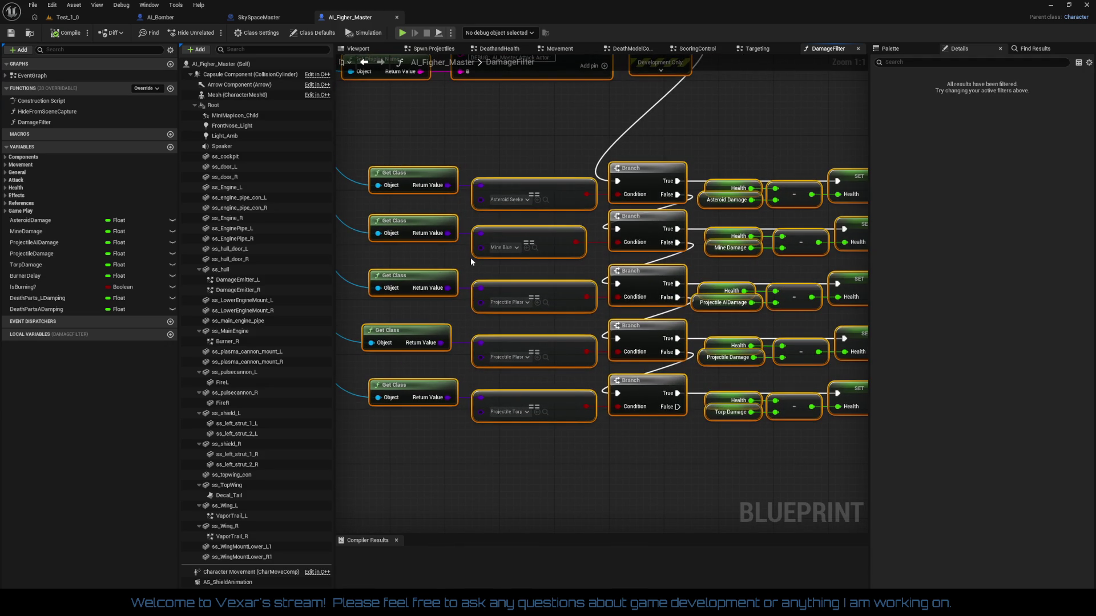
{"action": "mouse_move", "coordinate": [518, 154]}
{"action": "left_mouse_down"}
{"action": "mouse_move", "coordinate": [507, 202]}
{"action": "mouse_move", "coordinate": [391, 213]}
{"action": "mouse_move", "coordinate": [704, 262]}
{"action": "mouse_move", "coordinate": [432, 235]}
{"action": "mouse_move", "coordinate": [631, 242]}
{"action": "left_mouse_up"}
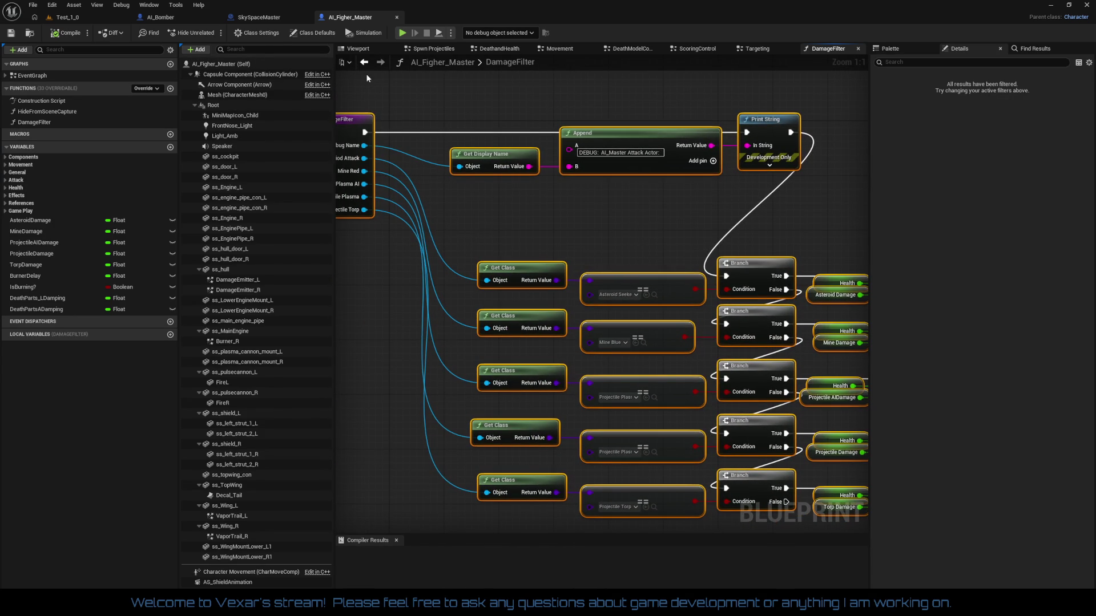
- Close SkySpaceMaster and paste the copied DamageFilter nodes into AI_Bomber's Health and Death graph
{"action": "left_click", "coordinate": [306, 17]}
{"action": "left_click", "coordinate": [184, 16]}
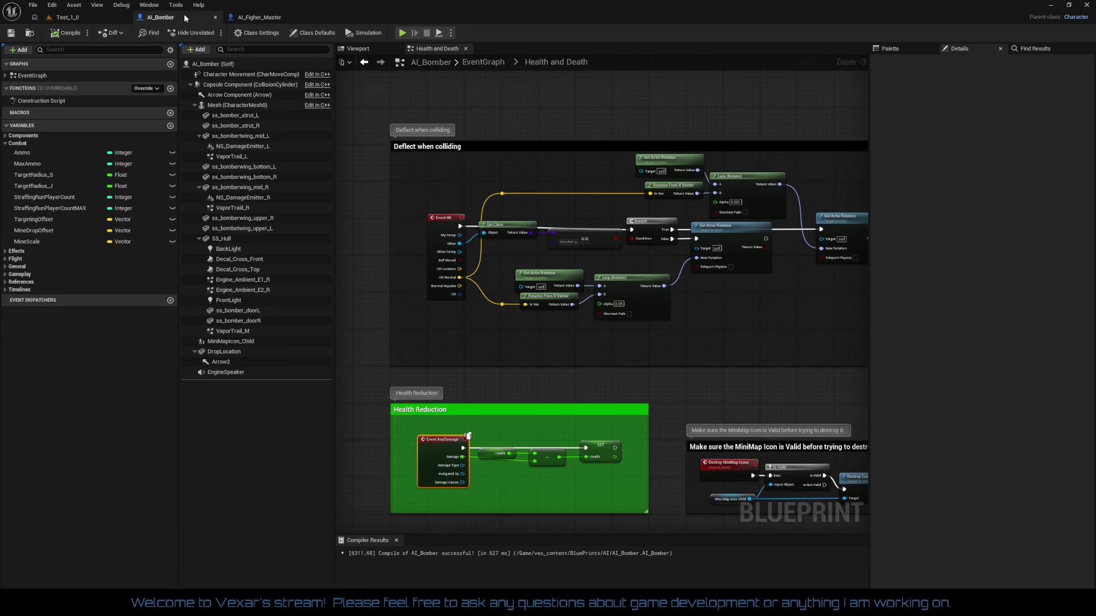
{"action": "scroll", "coordinate": [479, 224], "scroll_direction": "down", "scroll_amount": 2}
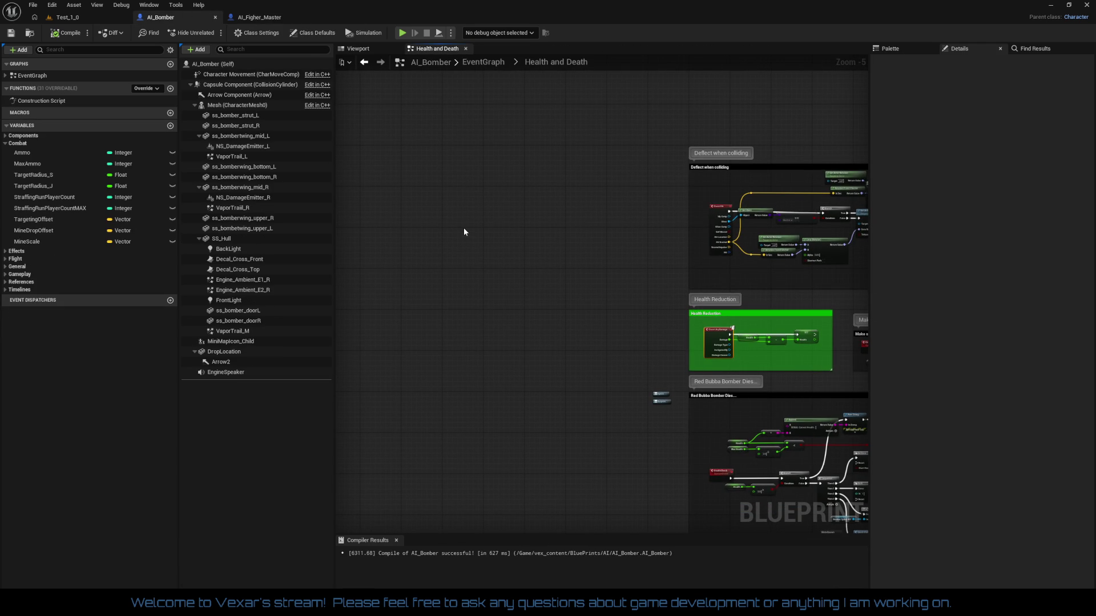
{"action": "key", "text": "ctrl+v"}
{"action": "scroll", "coordinate": [434, 211], "scroll_direction": "up", "scroll_amount": 1}
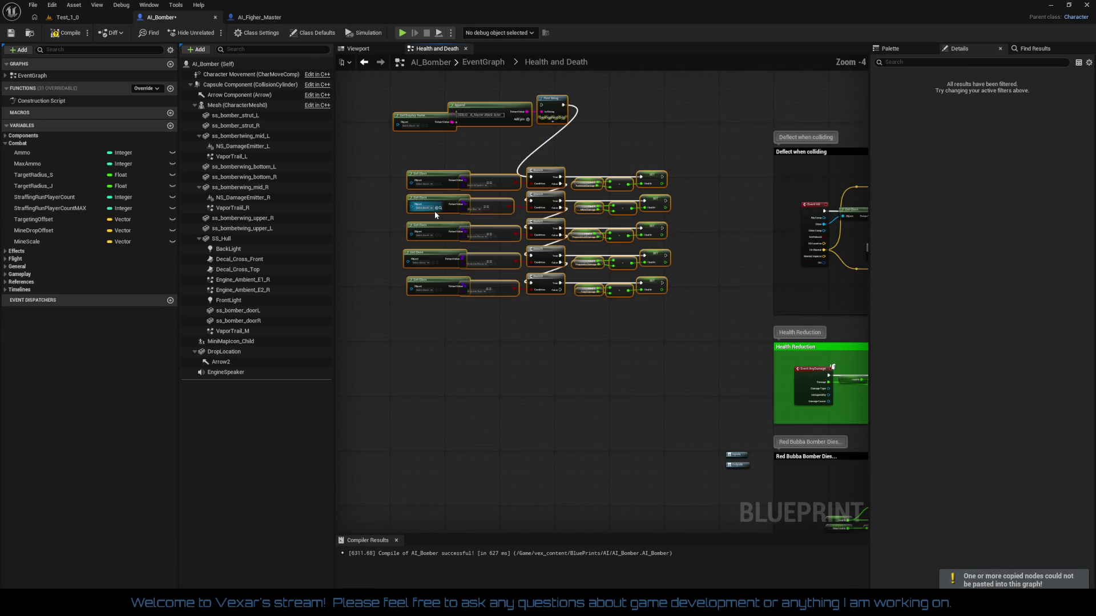
{"action": "scroll", "coordinate": [436, 212], "scroll_direction": "up", "scroll_amount": 2}
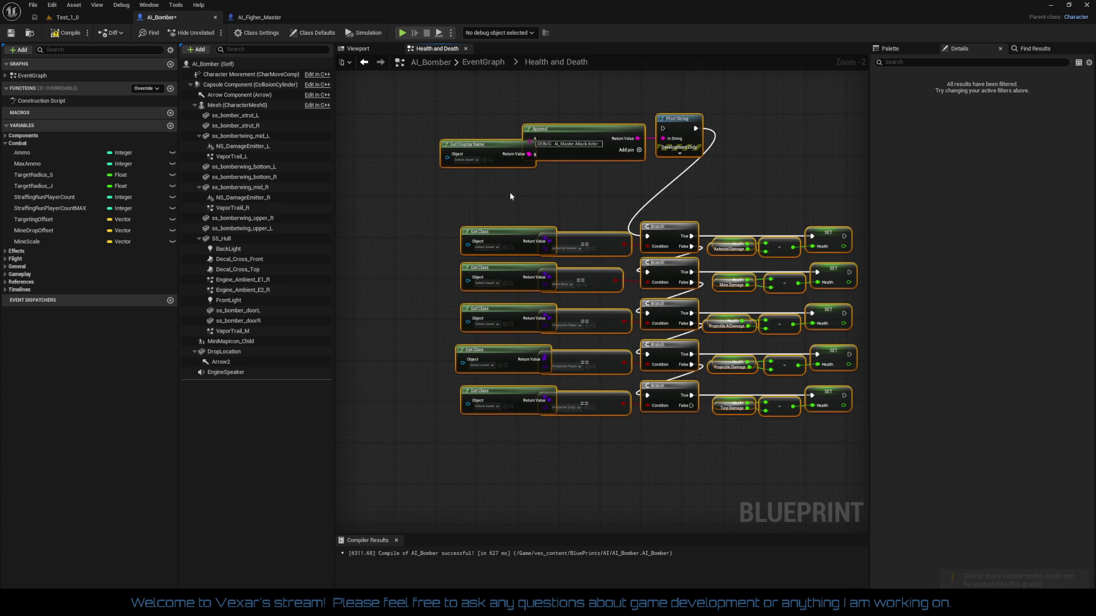
- Compare against AI_Figher_Master, then select and delete the pasted nodes from AI_Bomber
{"action": "left_click", "coordinate": [259, 18]}
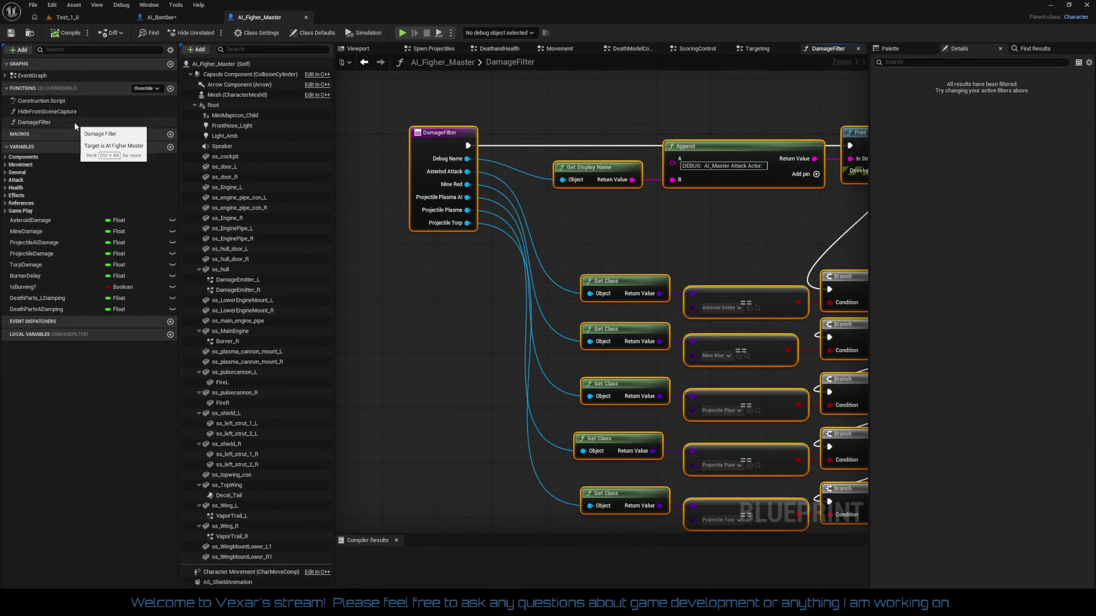
{"action": "left_click", "coordinate": [174, 18]}
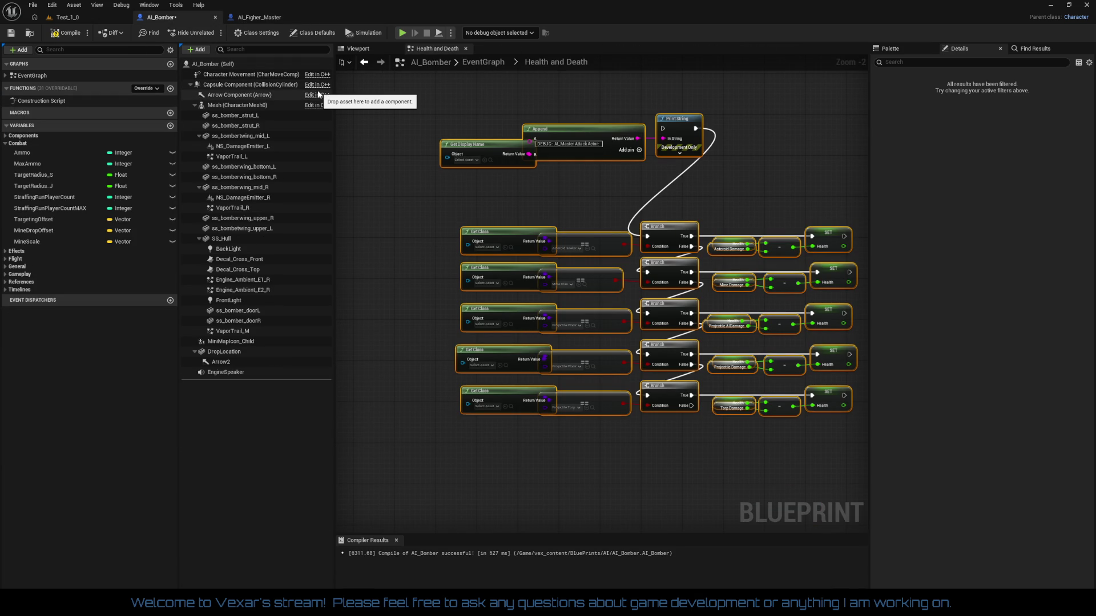
{"action": "mouse_move", "coordinate": [415, 105]}
{"action": "left_mouse_down"}
{"action": "mouse_move", "coordinate": [729, 313]}
{"action": "mouse_move", "coordinate": [849, 461]}
{"action": "mouse_move", "coordinate": [840, 447]}
{"action": "left_mouse_up"}
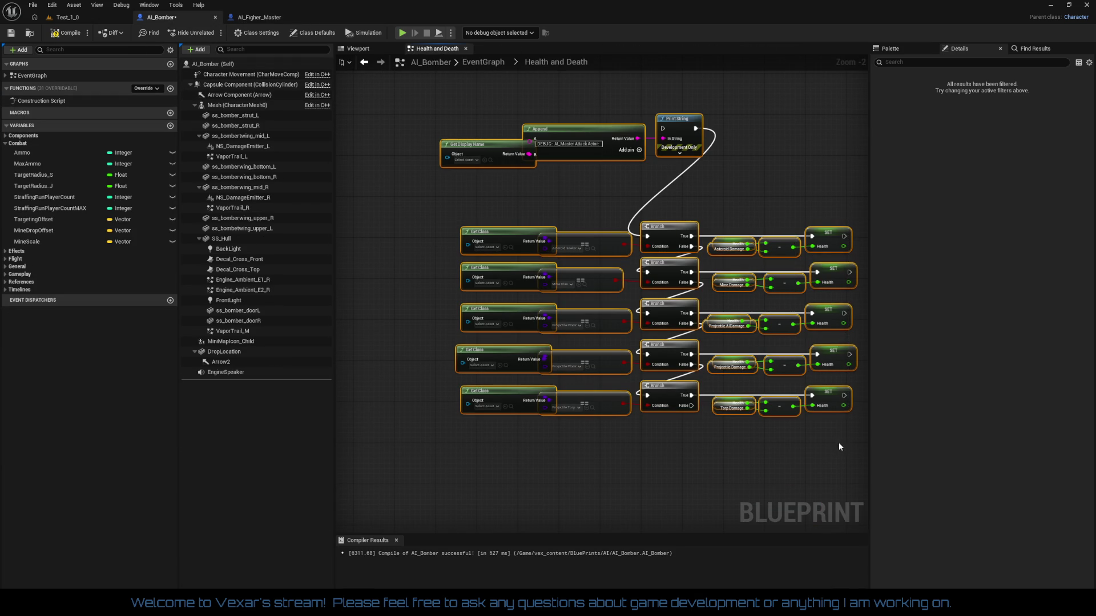
{"action": "key", "text": "Delete"}
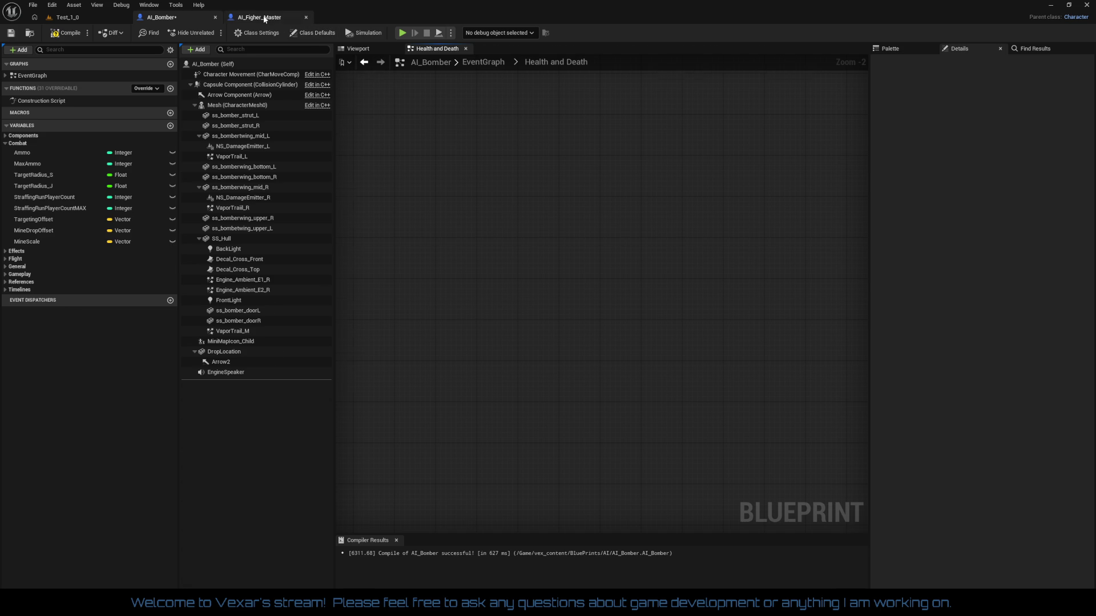
- Copy the DamageFilter function from AI_Figher_Master and paste it into AI_Bomber's Functions list
{"action": "left_click", "coordinate": [265, 17]}
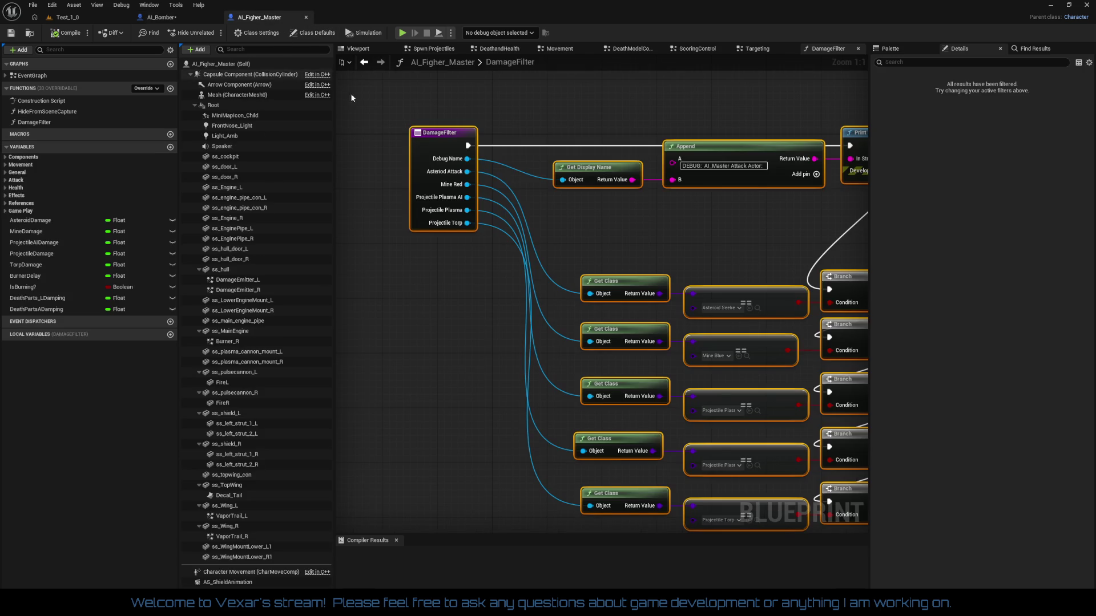
{"action": "left_click", "coordinate": [430, 135]}
{"action": "mouse_move", "coordinate": [396, 112]}
{"action": "left_mouse_down"}
{"action": "mouse_move", "coordinate": [737, 428]}
{"action": "mouse_move", "coordinate": [960, 456]}
{"action": "mouse_move", "coordinate": [746, 440]}
{"action": "mouse_move", "coordinate": [778, 460]}
{"action": "left_mouse_up"}
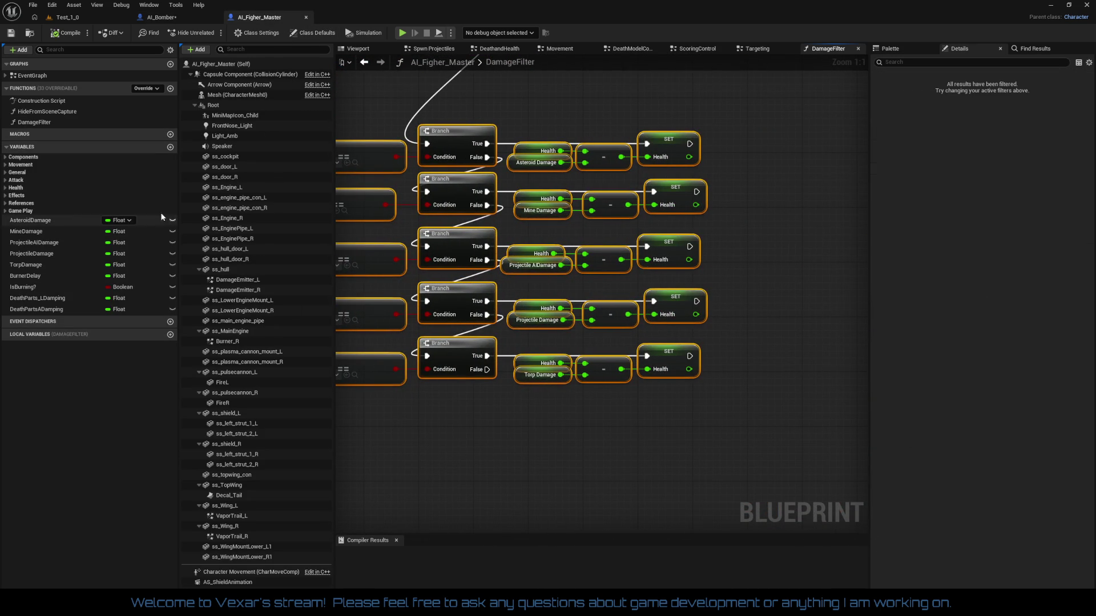
{"action": "right_click", "coordinate": [38, 121]}
{"action": "left_click", "coordinate": [80, 185]}
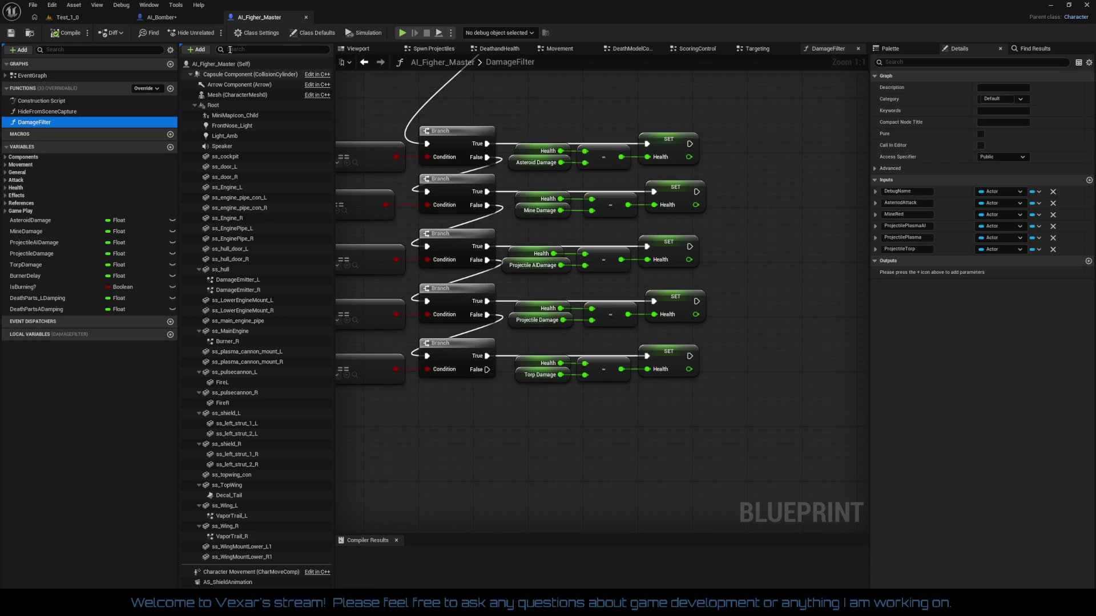
{"action": "left_click", "coordinate": [163, 18]}
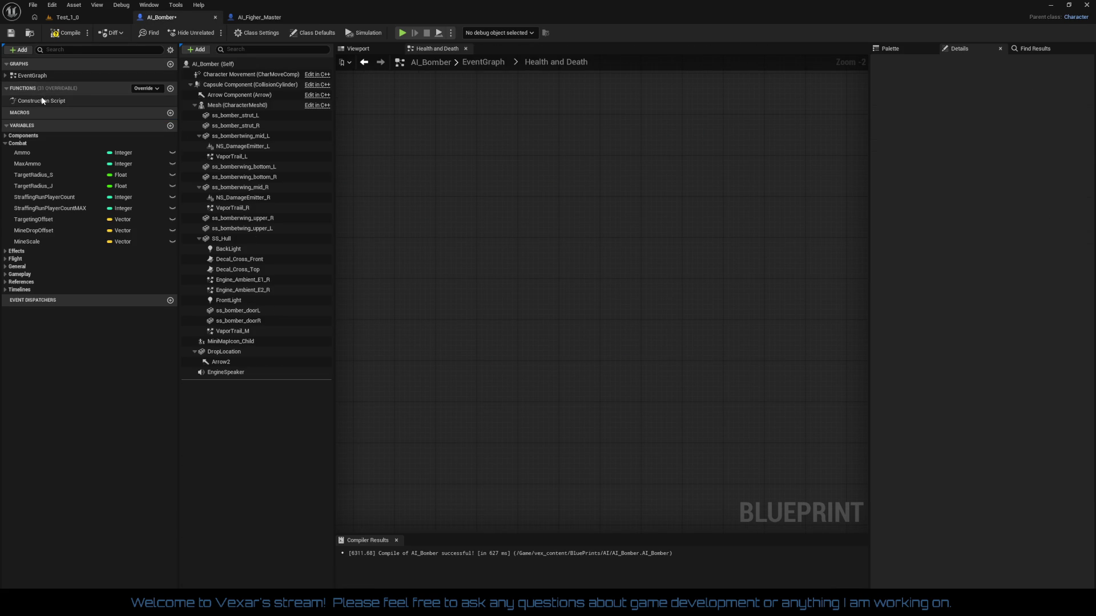
{"action": "right_click", "coordinate": [106, 92]}
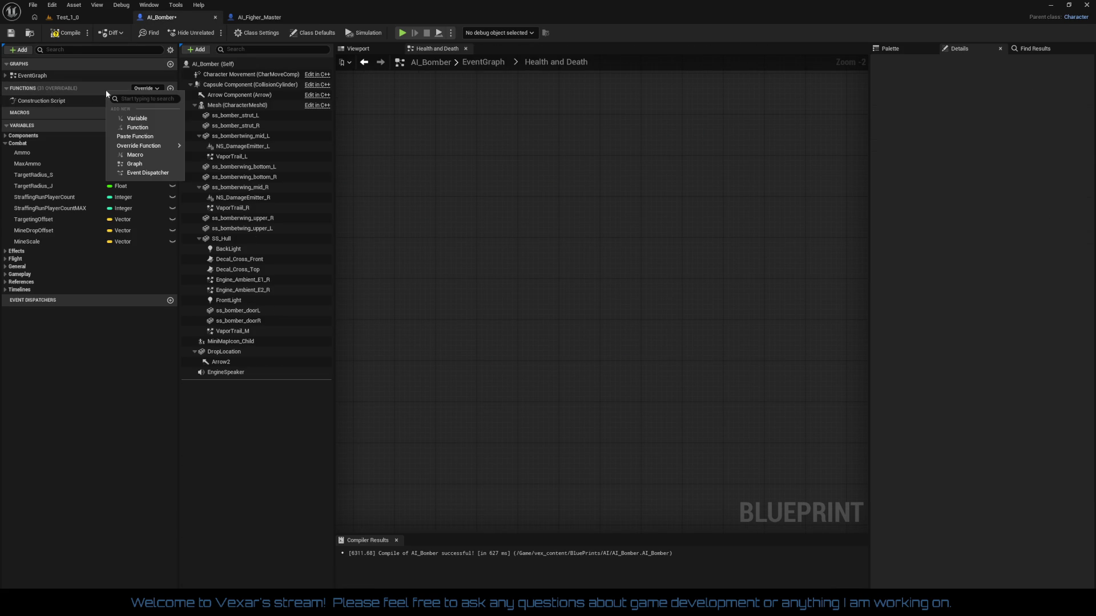
{"action": "left_click", "coordinate": [143, 137]}
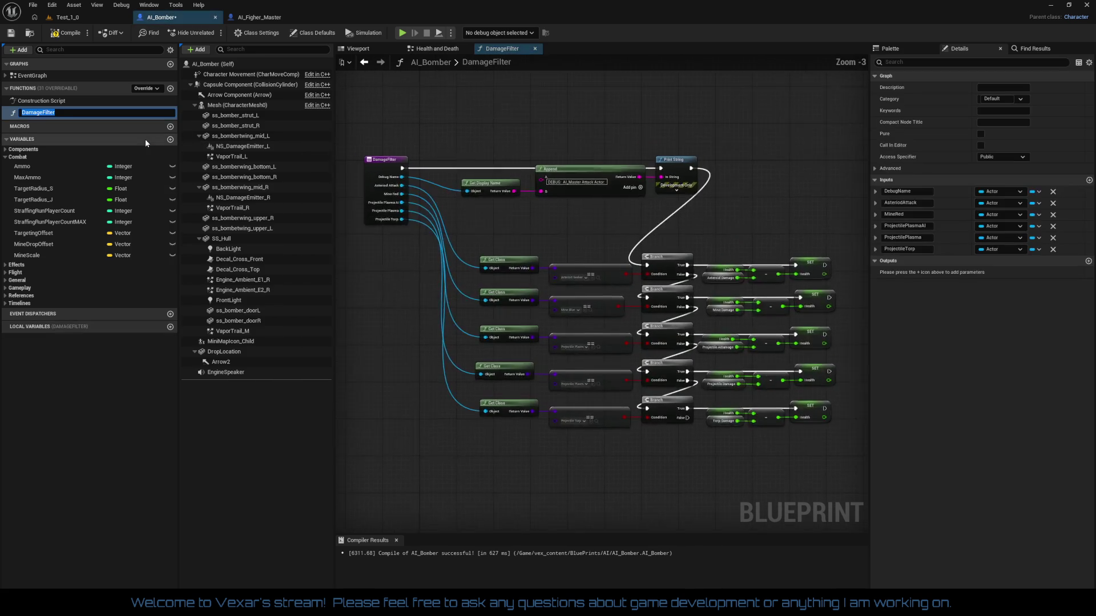
- Create the missing AsteroidDamage, MineDamage and ProjectileAIDamage variables from their getter nodes
{"action": "scroll", "coordinate": [425, 290], "scroll_direction": "up", "scroll_amount": 3}
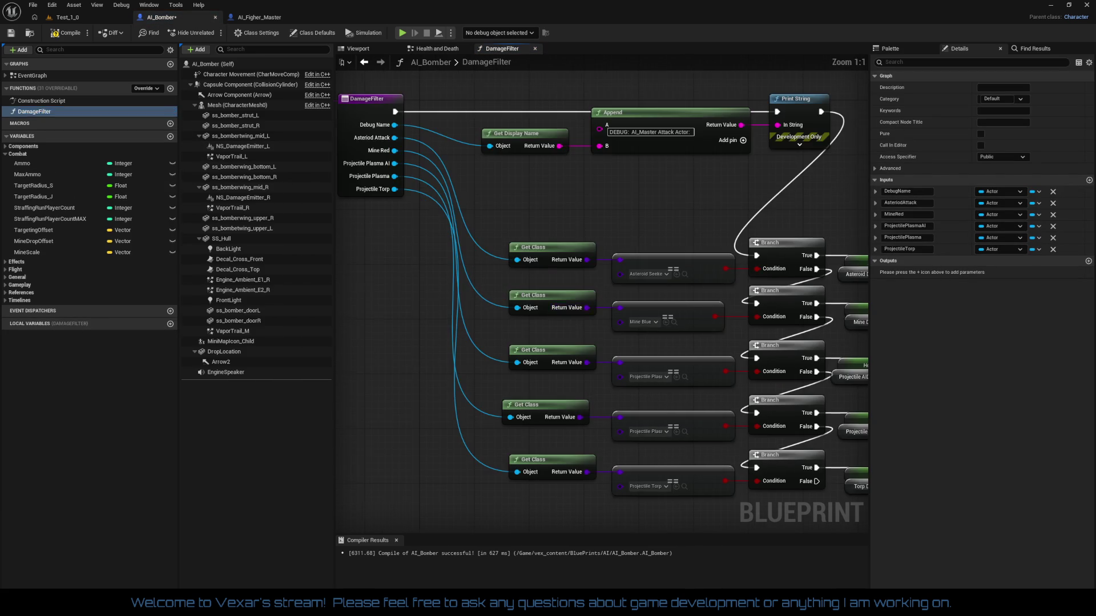
{"action": "right_click", "coordinate": [597, 245]}
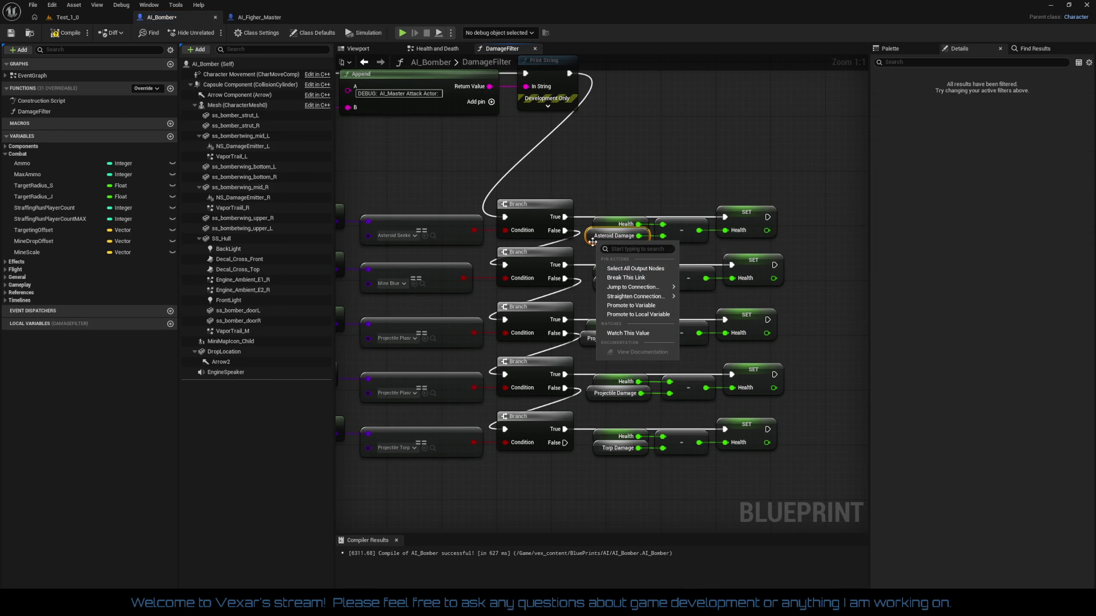
{"action": "right_click", "coordinate": [593, 239]}
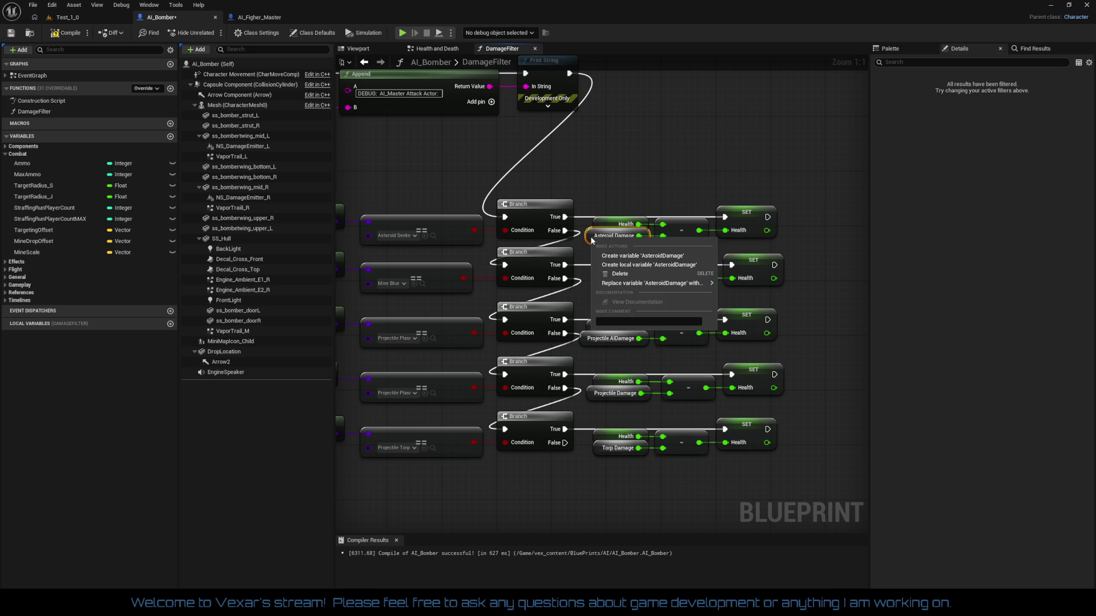
{"action": "left_click", "coordinate": [616, 260]}
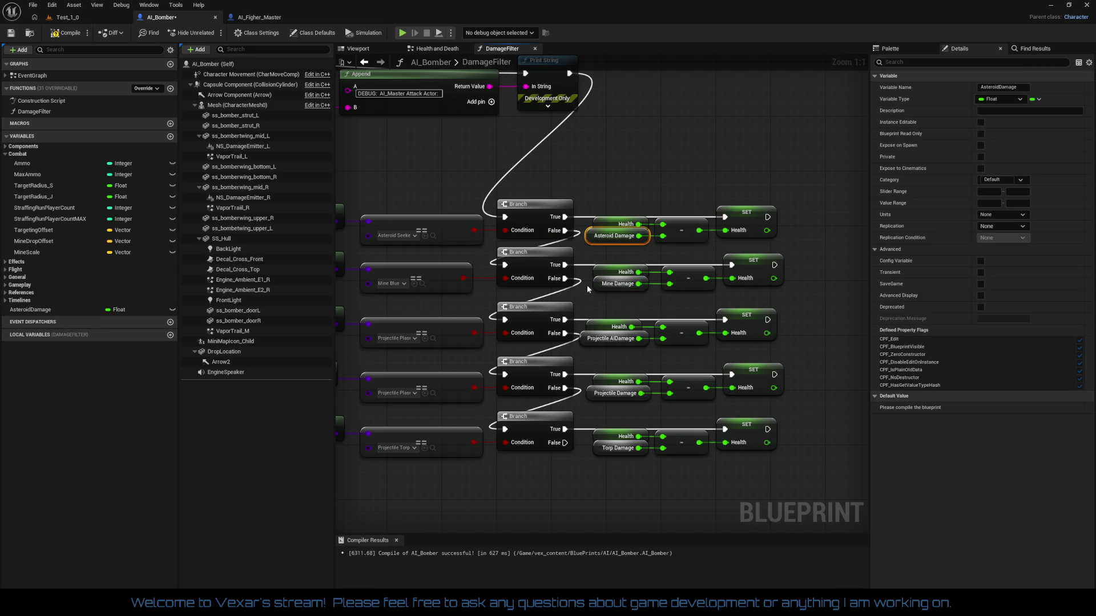
{"action": "right_click", "coordinate": [604, 287]}
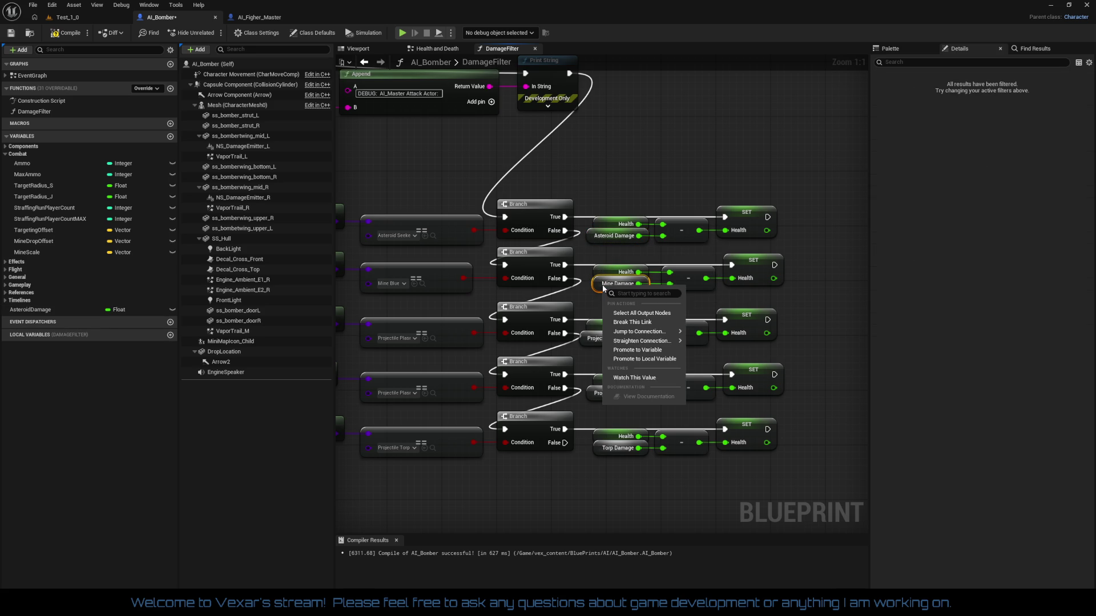
{"action": "right_click", "coordinate": [596, 283]}
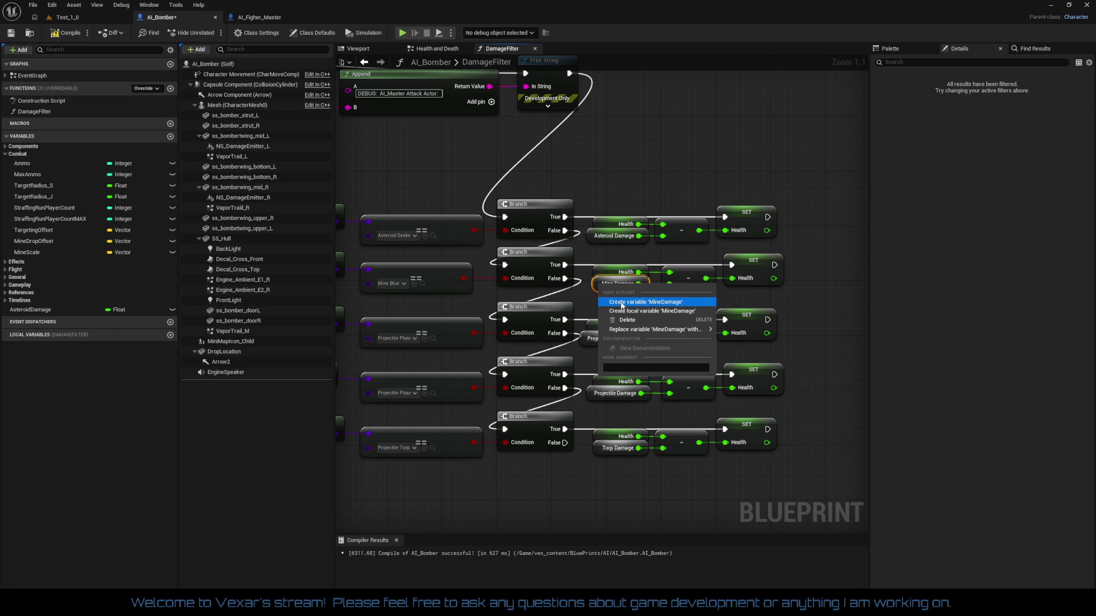
{"action": "left_click", "coordinate": [621, 302]}
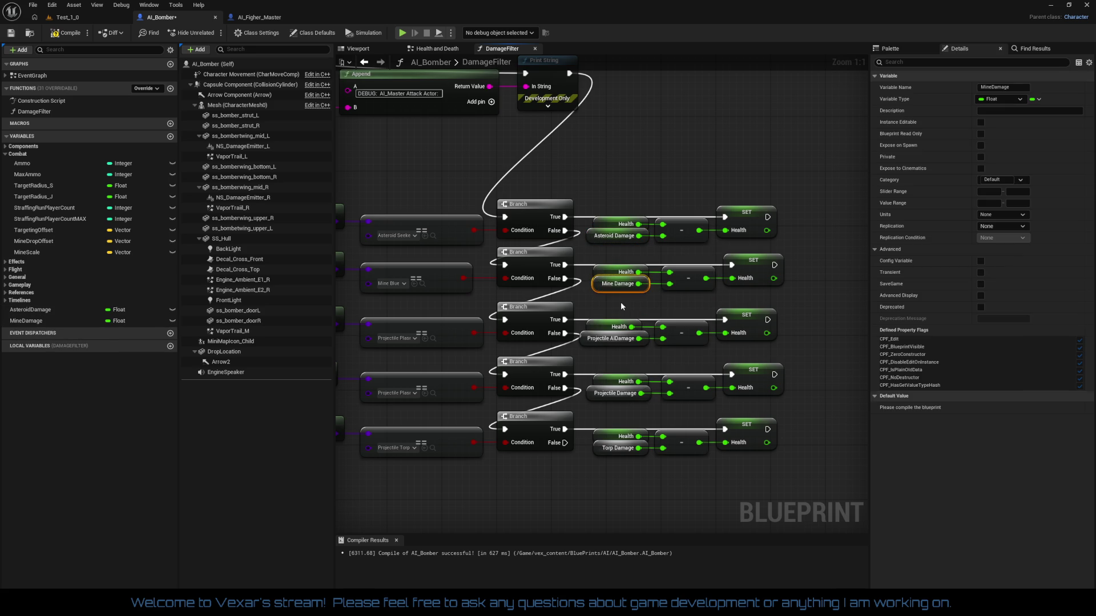
{"action": "left_click", "coordinate": [589, 339]}
{"action": "right_click", "coordinate": [587, 339]}
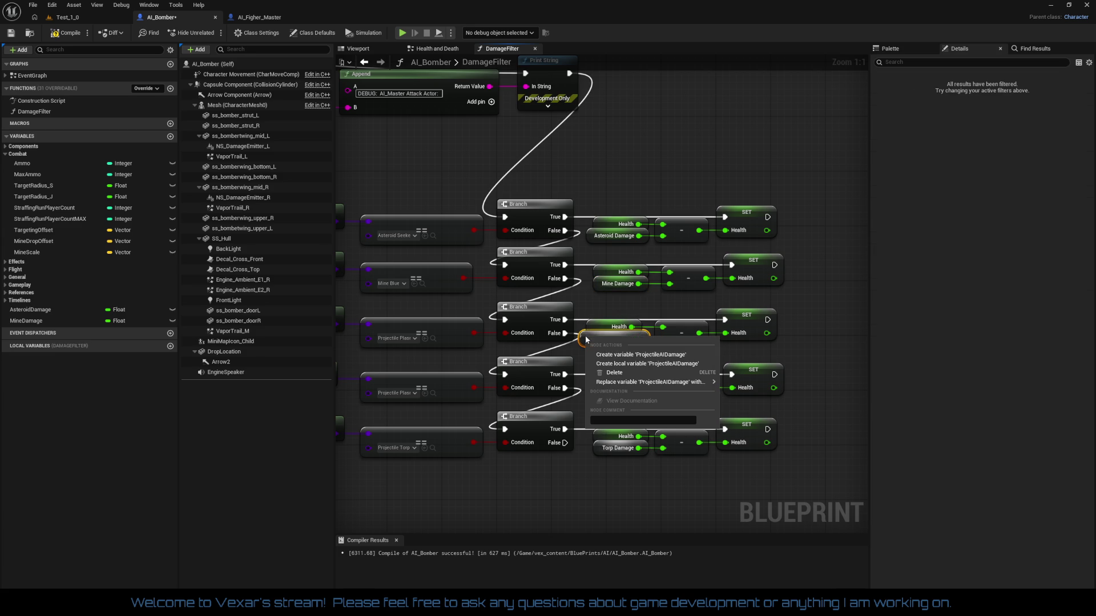
{"action": "left_click", "coordinate": [605, 354]}
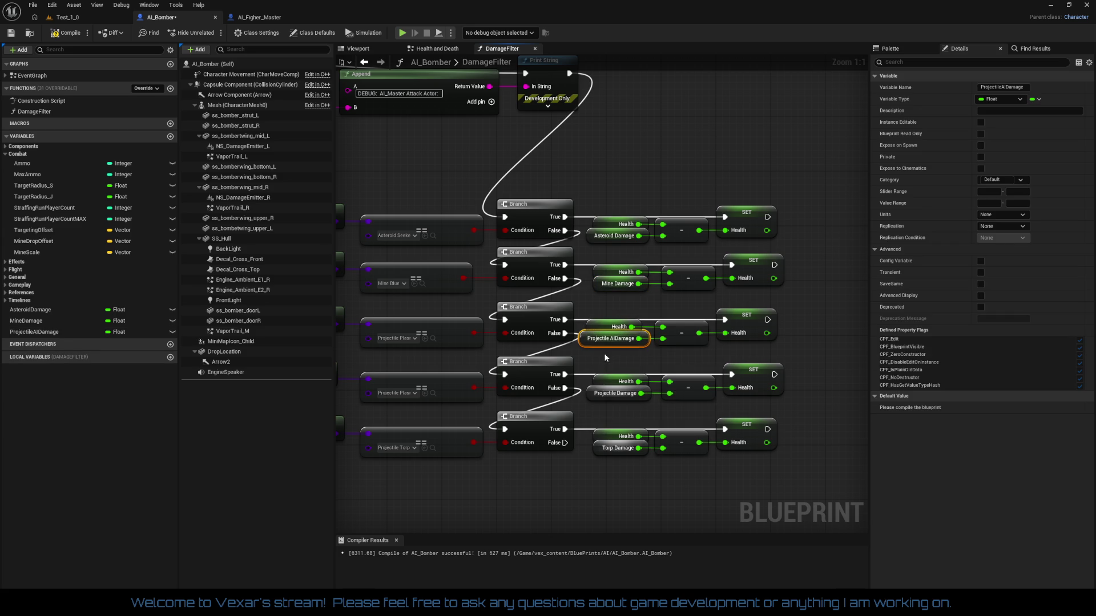
- Create the missing ProjectileDamage and TorpDamage variables from their getter nodes
{"action": "left_click", "coordinate": [597, 395]}
{"action": "right_click", "coordinate": [593, 393]}
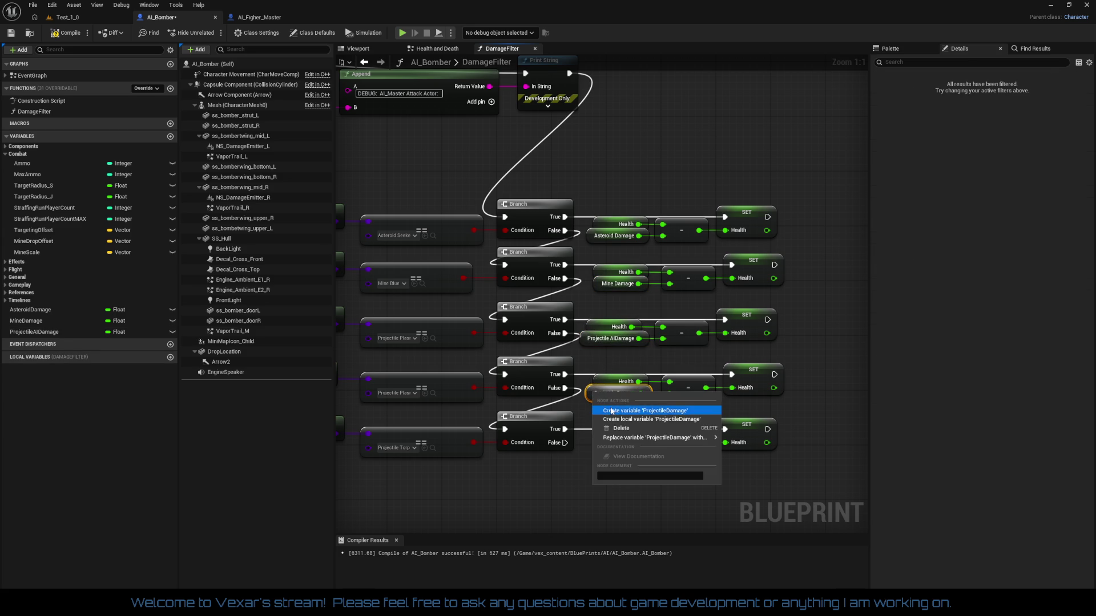
{"action": "left_click", "coordinate": [611, 410]}
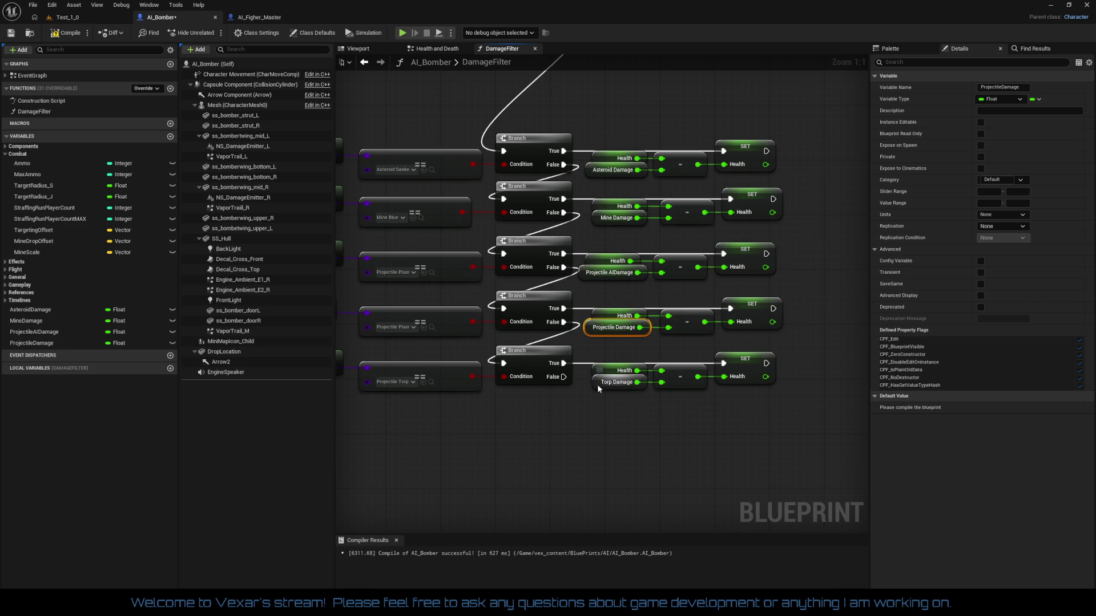
{"action": "left_click", "coordinate": [597, 385]}
{"action": "right_click", "coordinate": [598, 387]}
{"action": "left_click", "coordinate": [620, 405]}
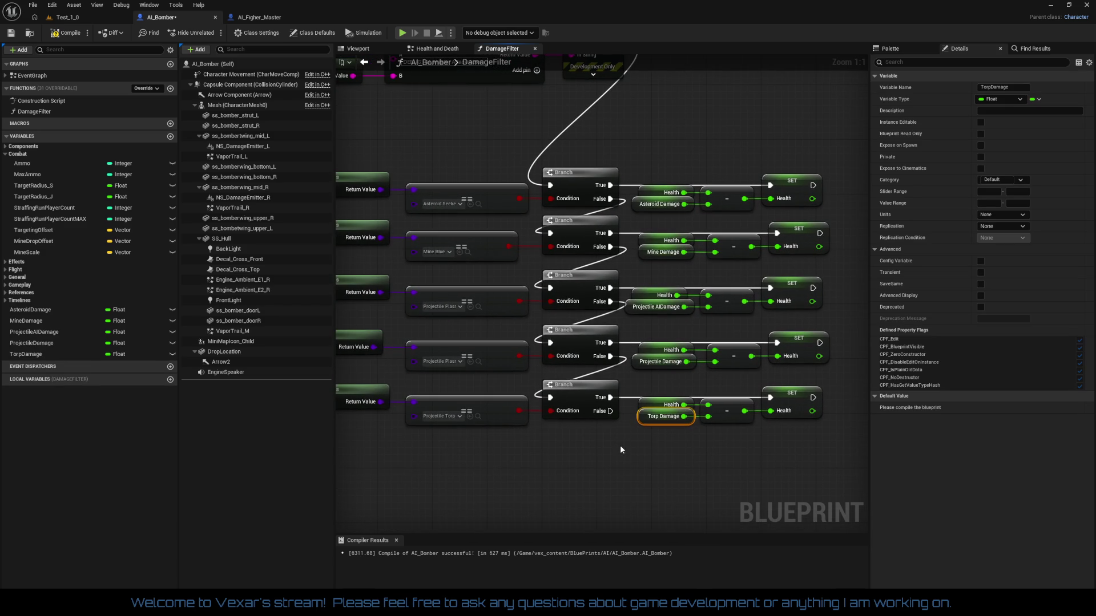
- Check the Get Class nodes and DamageFilter entry node, then return to AI_Figher_Master
{"action": "left_click_drag", "start_coordinate": [618, 446], "coordinate": [665, 427]}
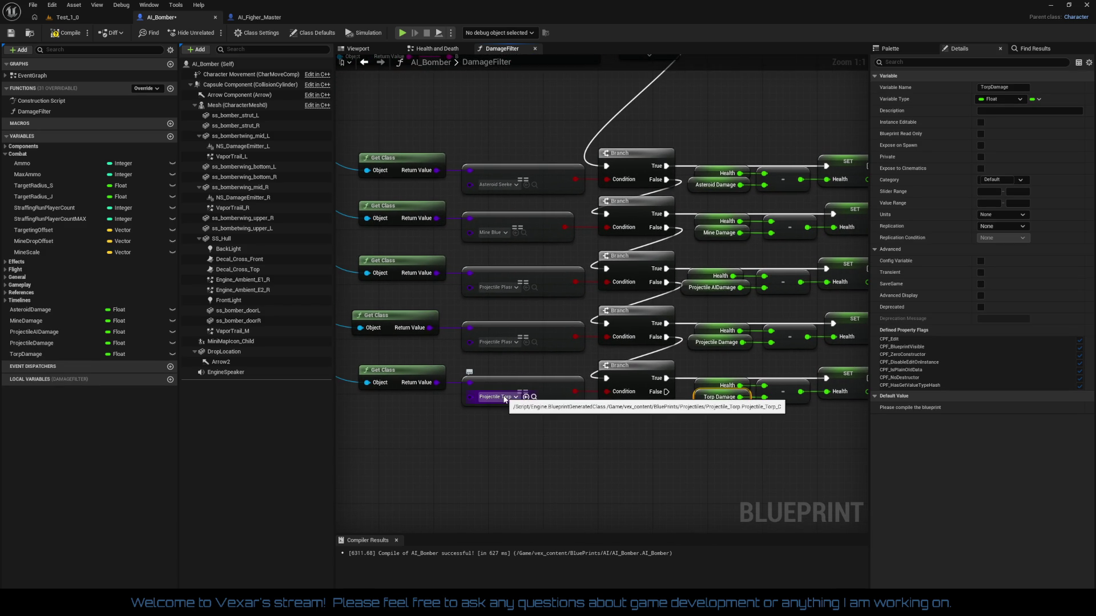
{"action": "mouse_move", "coordinate": [444, 398]}
{"action": "left_mouse_down"}
{"action": "mouse_move", "coordinate": [607, 471]}
{"action": "mouse_move", "coordinate": [614, 498]}
{"action": "left_mouse_up"}
{"action": "left_click_drag", "start_coordinate": [575, 482], "coordinate": [476, 447]}
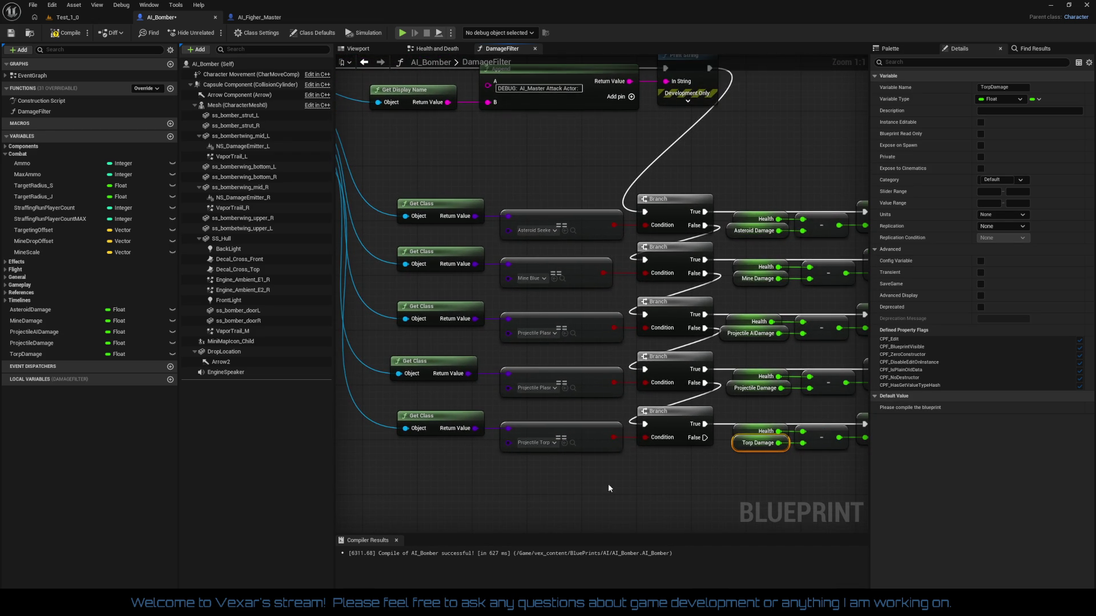
{"action": "left_click_drag", "start_coordinate": [618, 484], "coordinate": [710, 473]}
{"action": "left_click_drag", "start_coordinate": [428, 397], "coordinate": [545, 445]}
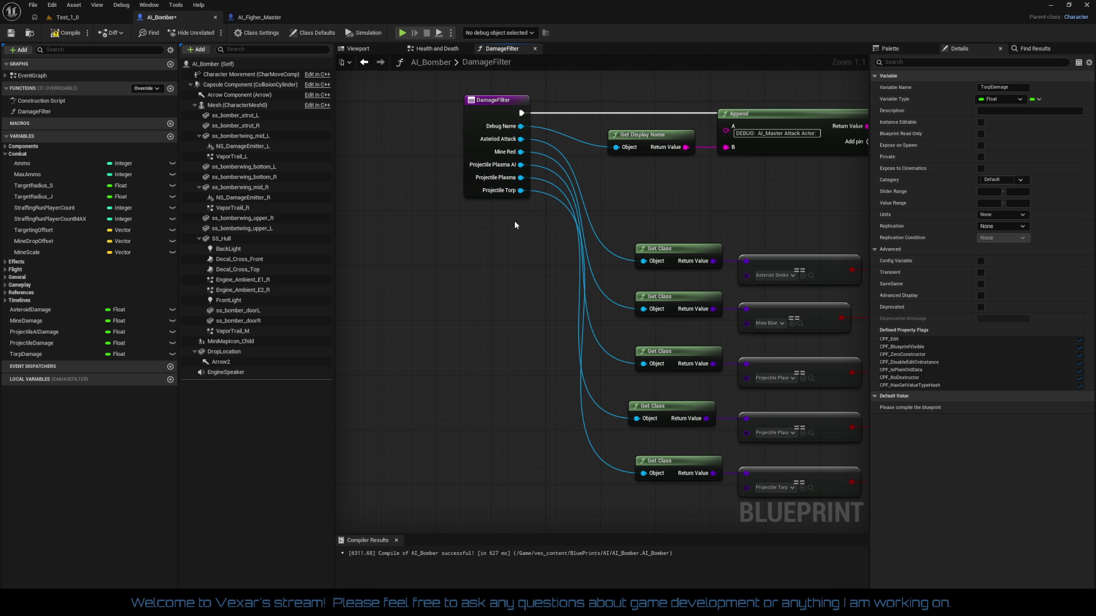
{"action": "left_click", "coordinate": [272, 22]}
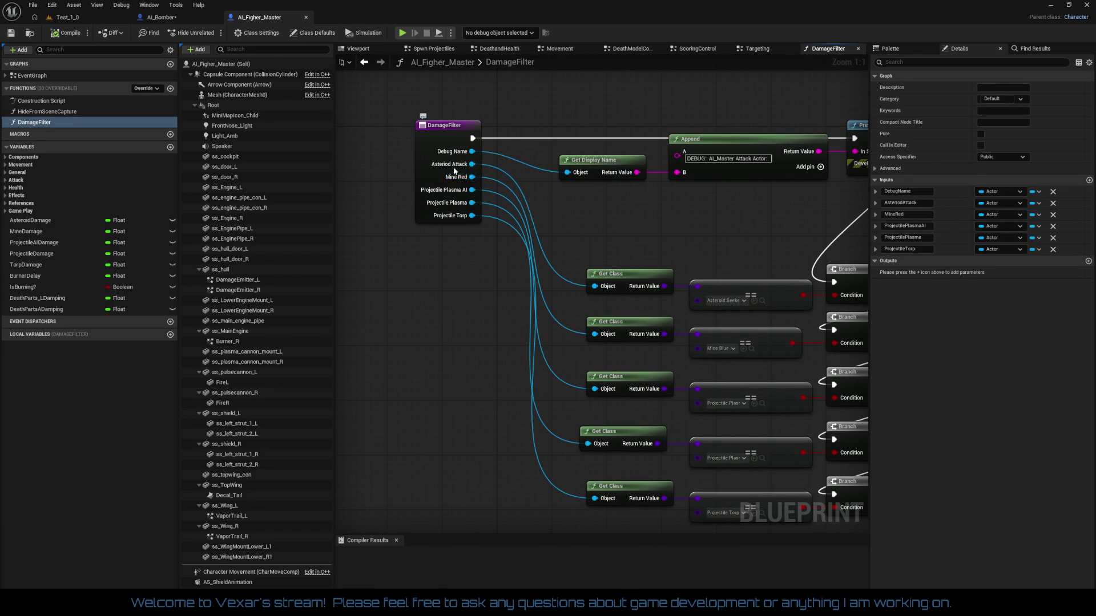
- Add a new DamageFilter input named ProjectileTorp_Base
{"action": "left_click_drag", "start_coordinate": [453, 157], "coordinate": [317, 100]}
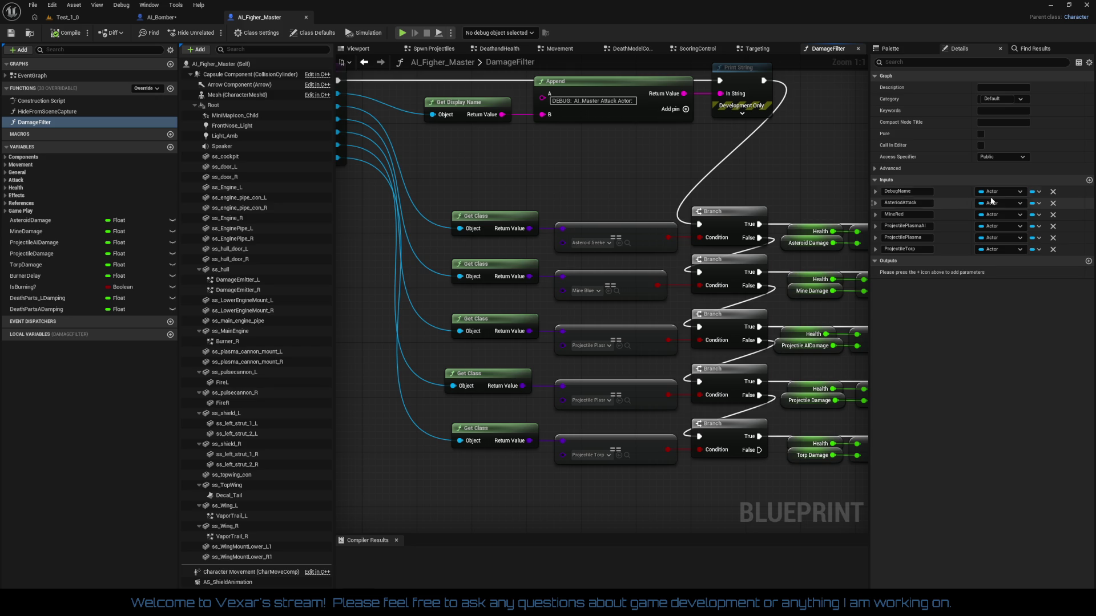
{"action": "left_click", "coordinate": [1089, 180]}
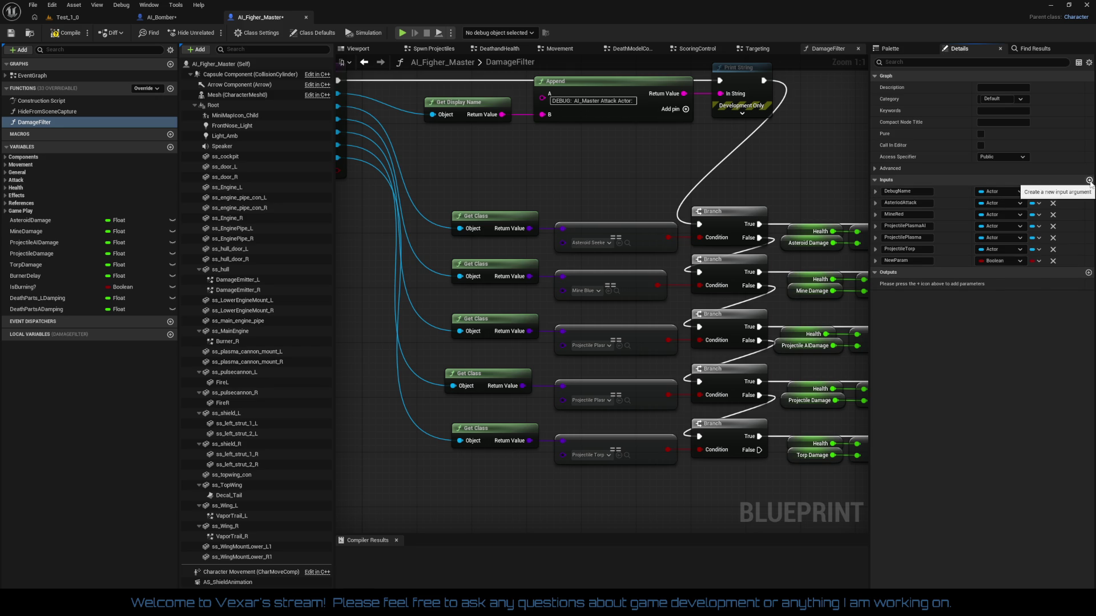
{"action": "left_click", "coordinate": [927, 261]}
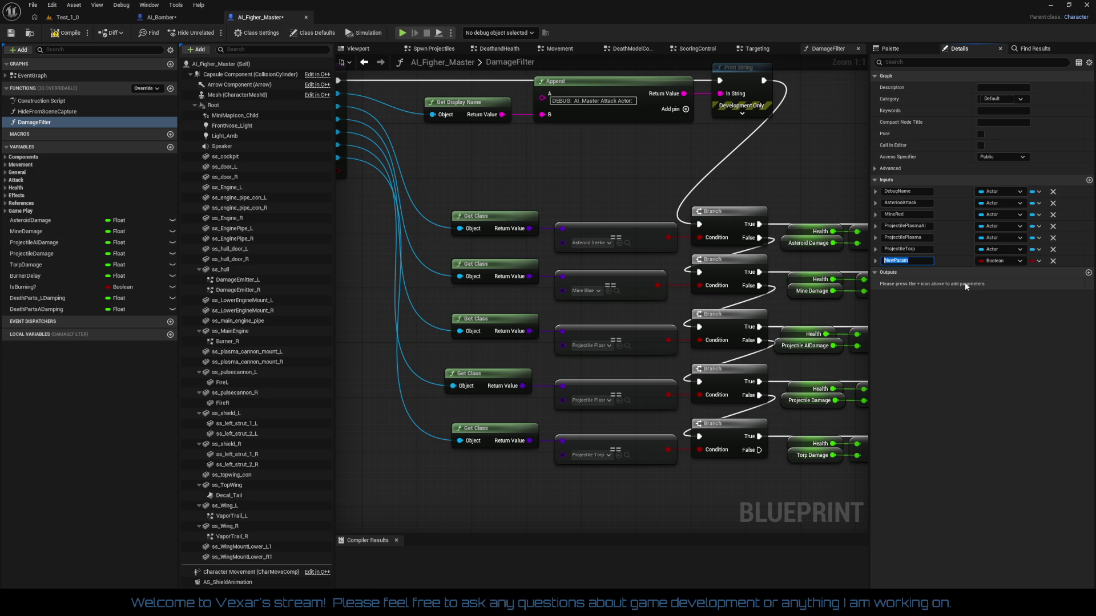
{"action": "type", "text": "Pro"}
{"action": "type", "text": "jectile"}
{"action": "type", "text": "Torp"}
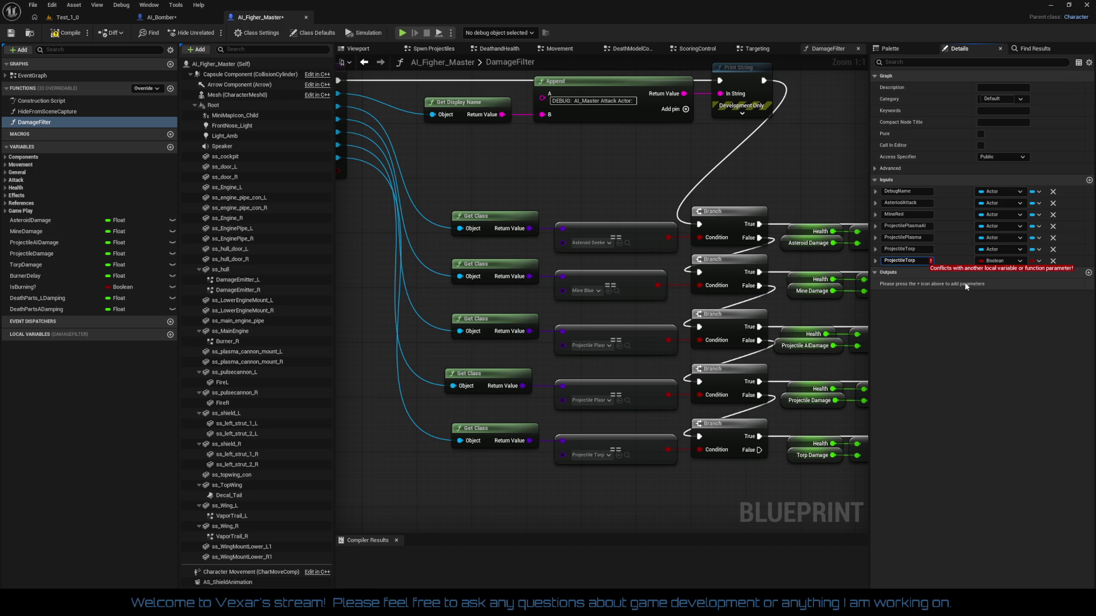
{"action": "type", "text": "_Base"}
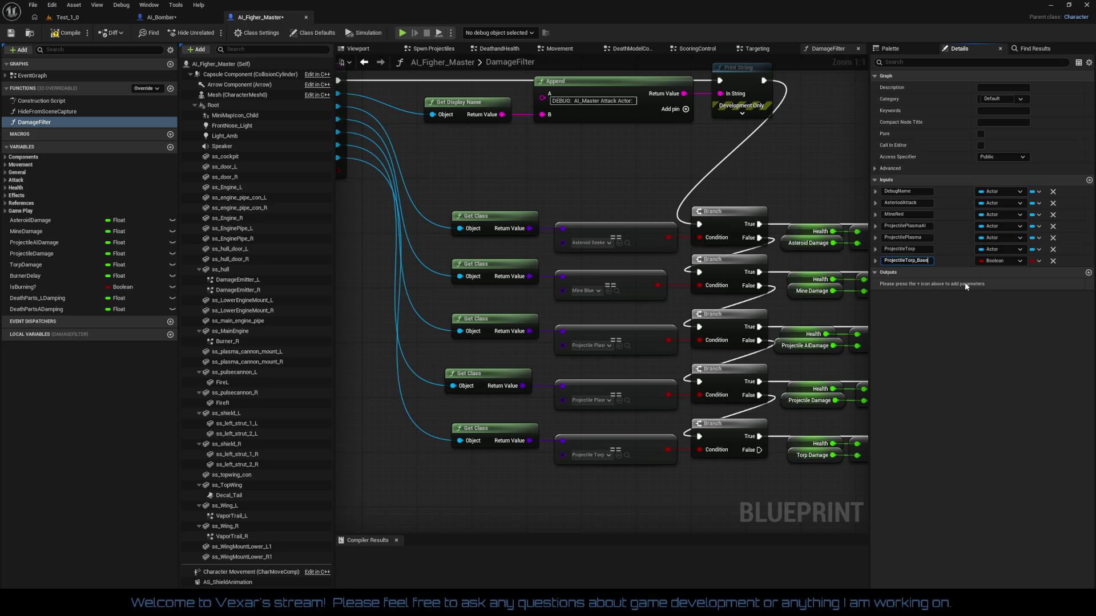
{"action": "key", "text": "Return"}
- Change the ProjectileTorp_Base input's type to Actor Object Reference
{"action": "left_click", "coordinate": [1012, 260]}
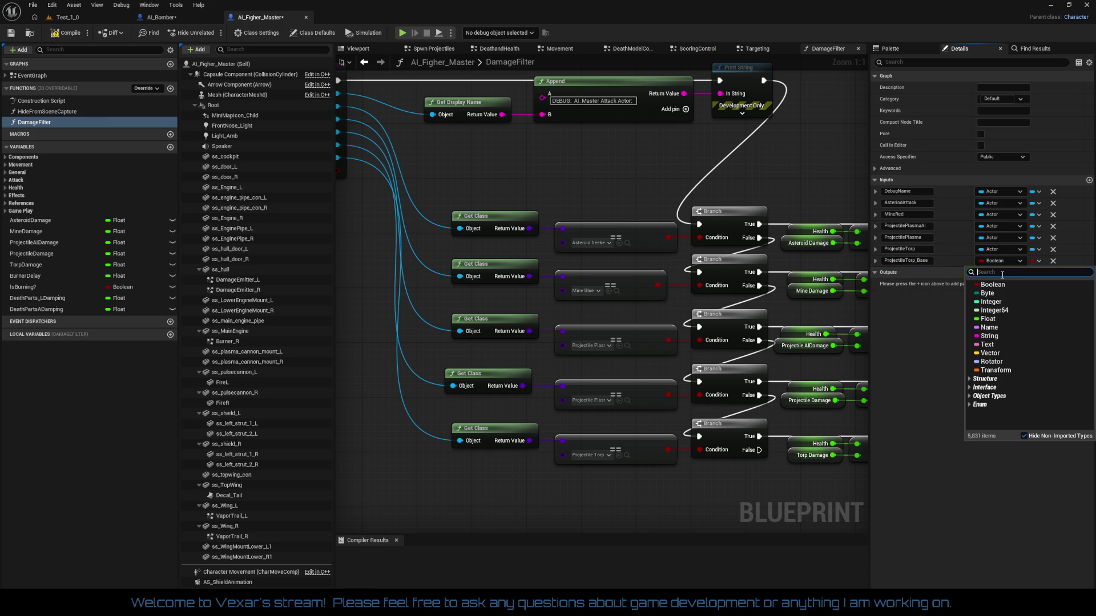
{"action": "type", "text": "acto"}
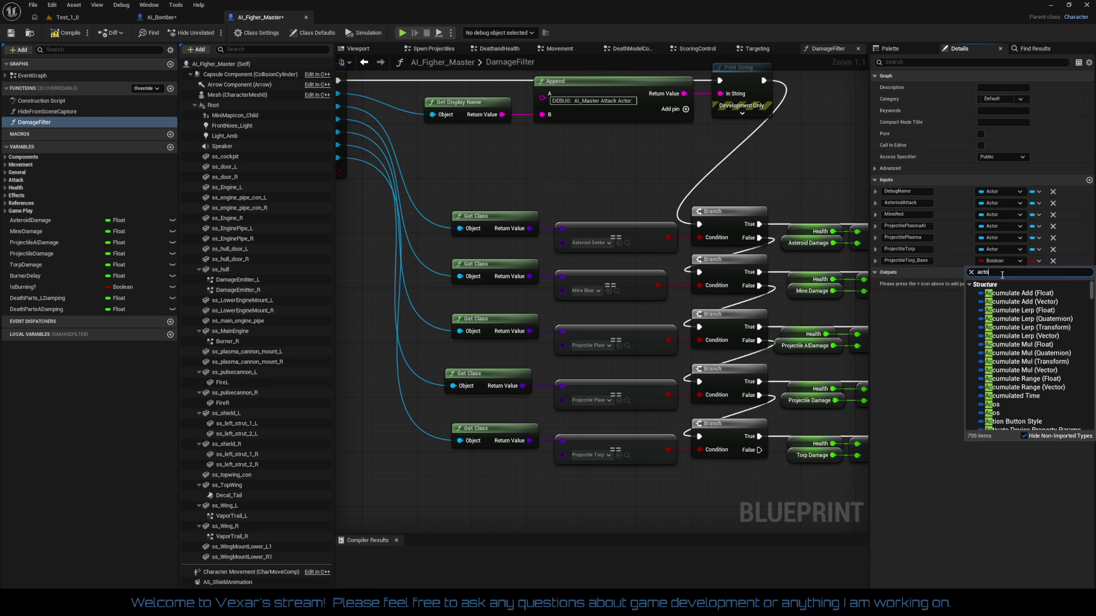
{"action": "type", "text": "r"}
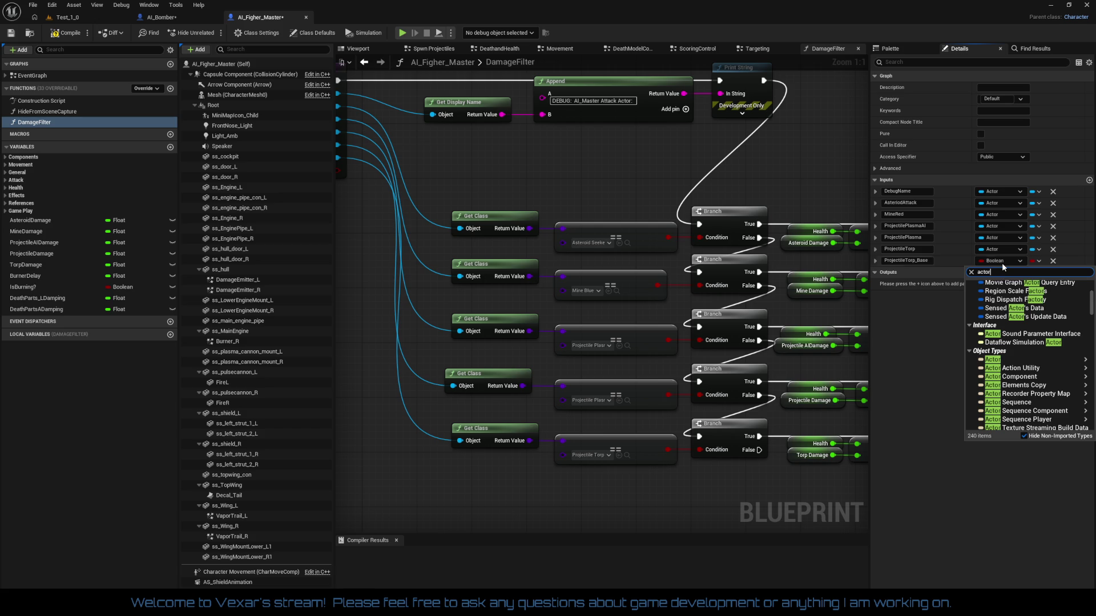
{"action": "mouse_move", "coordinate": [1044, 379]}
{"action": "scroll", "coordinate": [1043, 379], "scroll_direction": "down", "scroll_amount": 1}
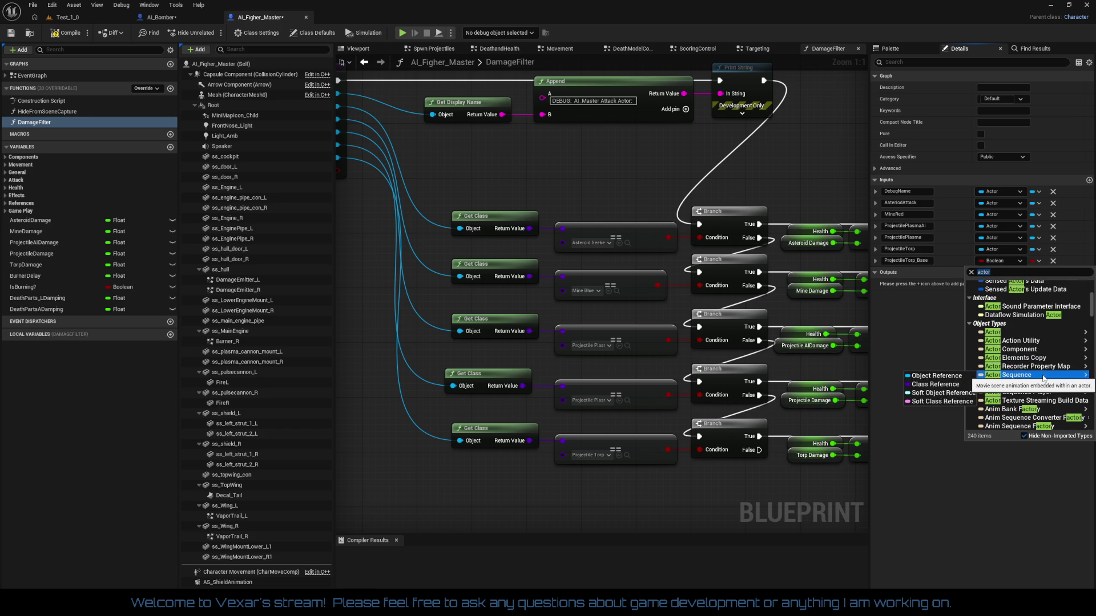
{"action": "left_click", "coordinate": [1008, 335]}
{"action": "mouse_move", "coordinate": [486, 338]}
{"action": "left_mouse_down"}
{"action": "mouse_move", "coordinate": [568, 319]}
{"action": "mouse_move", "coordinate": [486, 258]}
{"action": "left_mouse_up"}
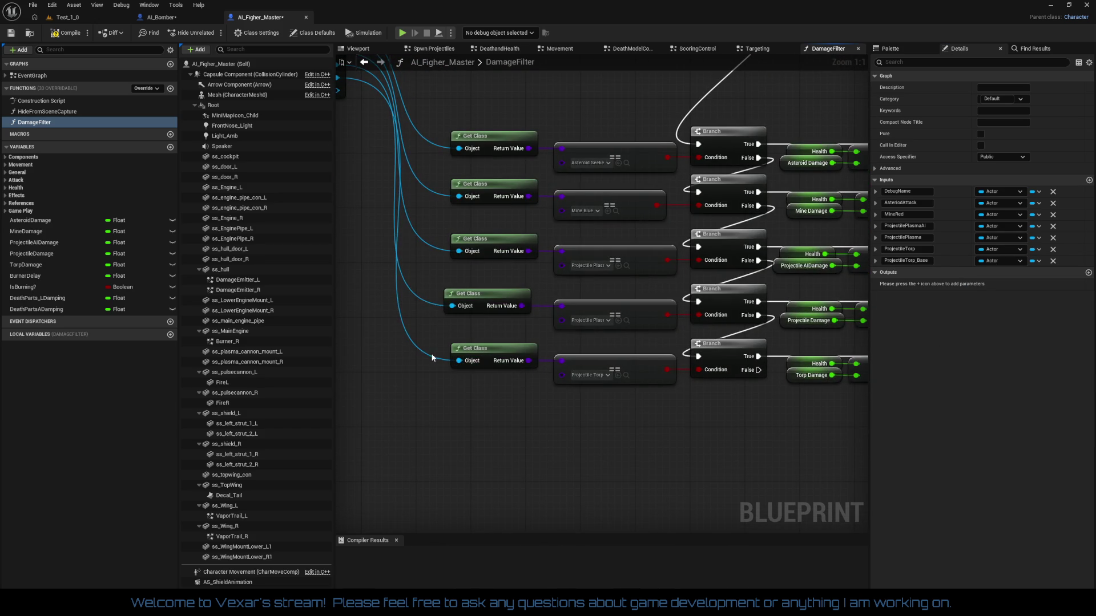
- Duplicate the bottom torp damage-check row and wire Projectile Torp Base into its Get Class
{"action": "mouse_move", "coordinate": [405, 348]}
{"action": "left_mouse_down"}
{"action": "mouse_move", "coordinate": [844, 412]}
{"action": "mouse_move", "coordinate": [746, 421]}
{"action": "left_mouse_up"}
{"action": "key", "text": "Home"}
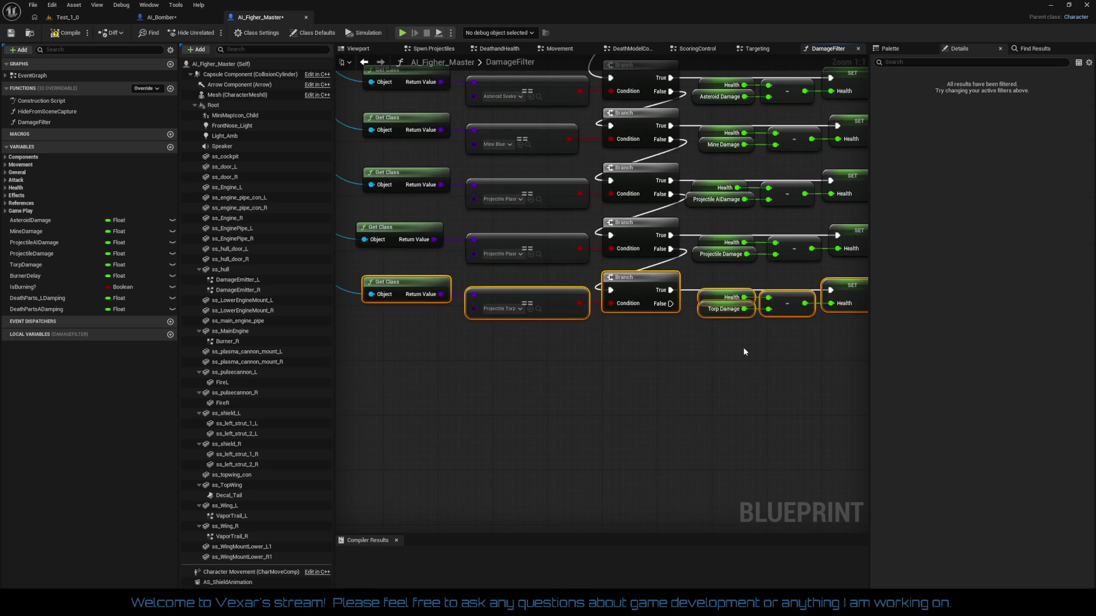
{"action": "key", "text": "ctrl+c"}
{"action": "key", "text": "ctrl+v"}
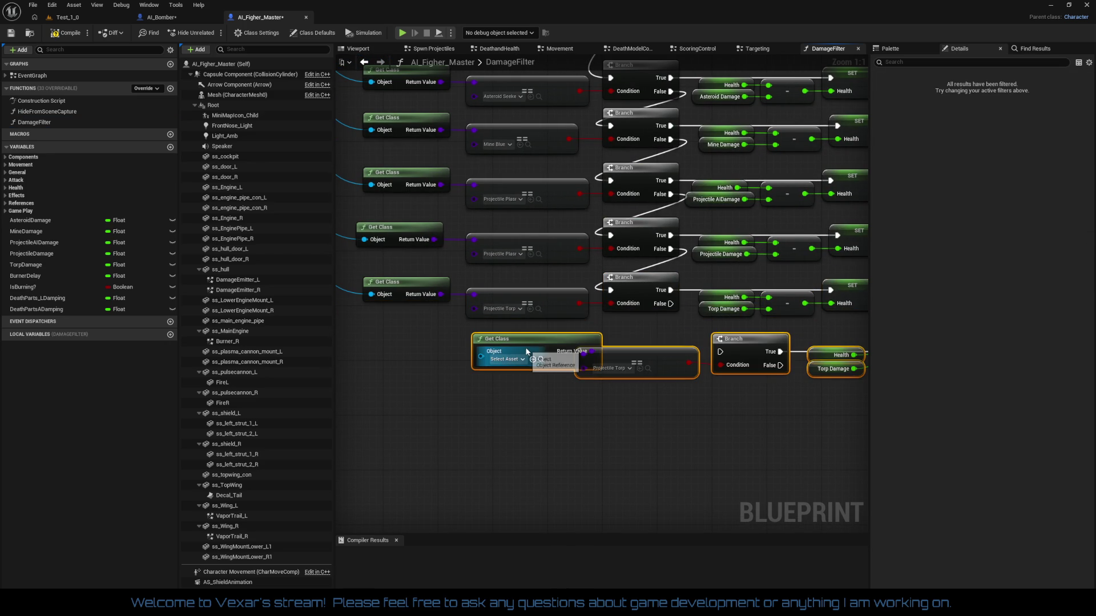
{"action": "mouse_move", "coordinate": [520, 345]}
{"action": "left_mouse_down"}
{"action": "mouse_move", "coordinate": [404, 348]}
{"action": "mouse_move", "coordinate": [650, 462]}
{"action": "left_mouse_up"}
{"action": "mouse_move", "coordinate": [489, 177]}
{"action": "left_mouse_down"}
{"action": "mouse_move", "coordinate": [502, 289]}
{"action": "mouse_move", "coordinate": [611, 510]}
{"action": "mouse_move", "coordinate": [474, 392]}
{"action": "left_mouse_up"}
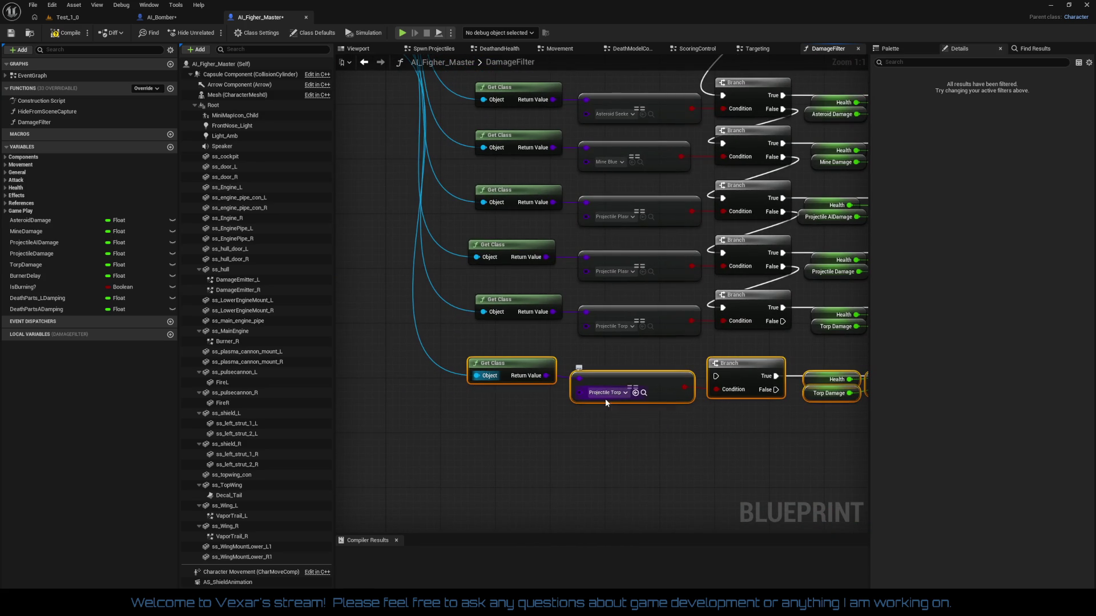
- Search the class list for 'torp' and 'base torp', check the original comparison, then delete the duplicate row
{"action": "left_click", "coordinate": [622, 397]}
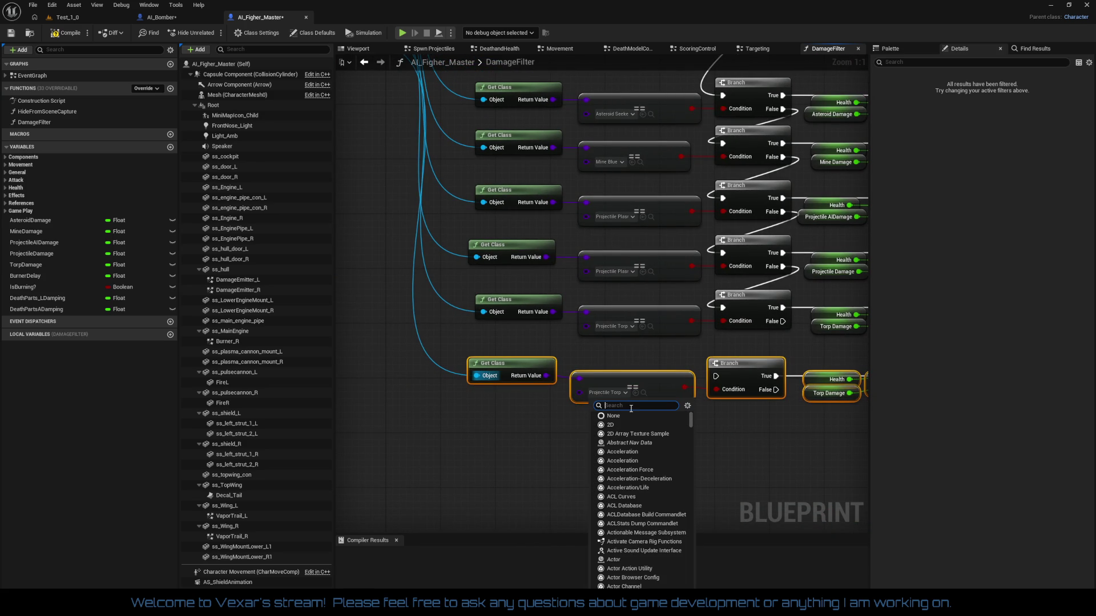
{"action": "type", "text": "torp"}
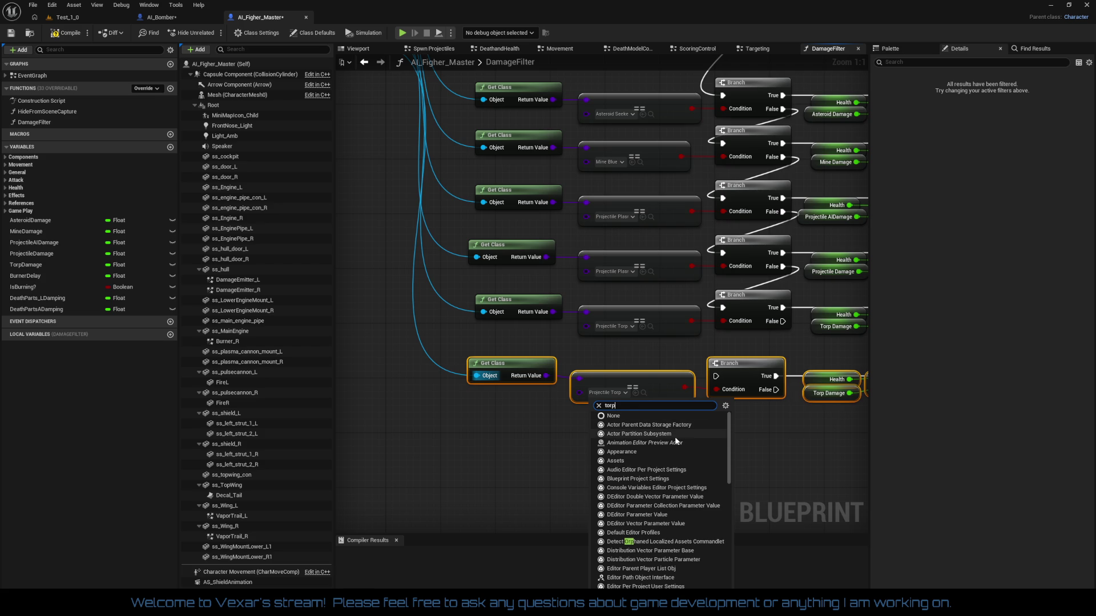
{"action": "scroll", "coordinate": [727, 514], "scroll_direction": "down", "scroll_amount": 3}
{"action": "scroll", "coordinate": [728, 514], "scroll_direction": "down", "scroll_amount": 10}
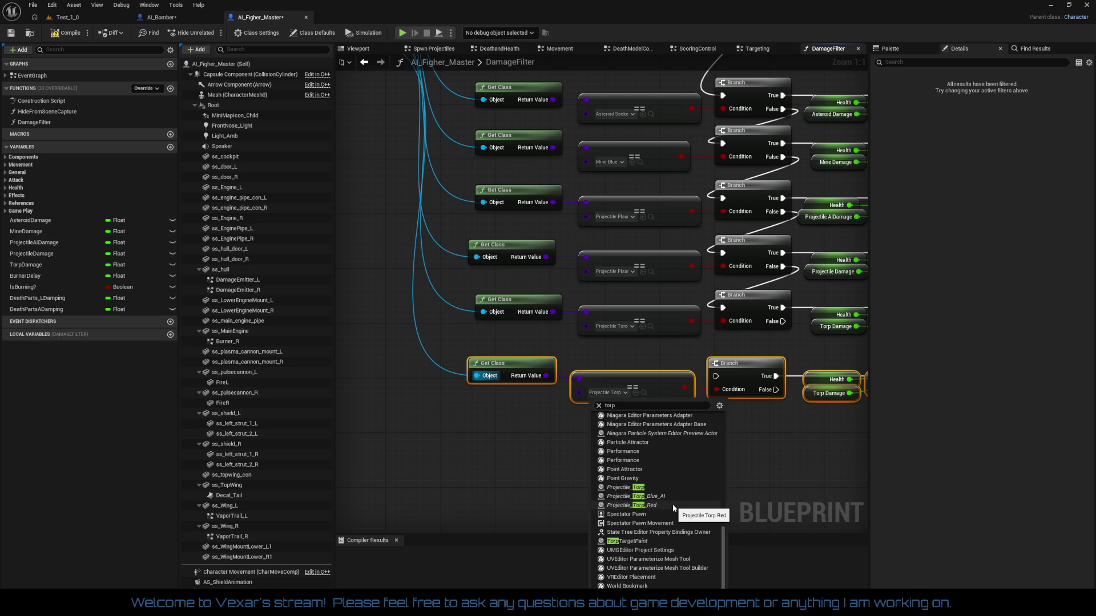
{"action": "left_click", "coordinate": [616, 404]}
{"action": "double_click", "coordinate": [616, 404]}
{"action": "type", "text": "base t"}
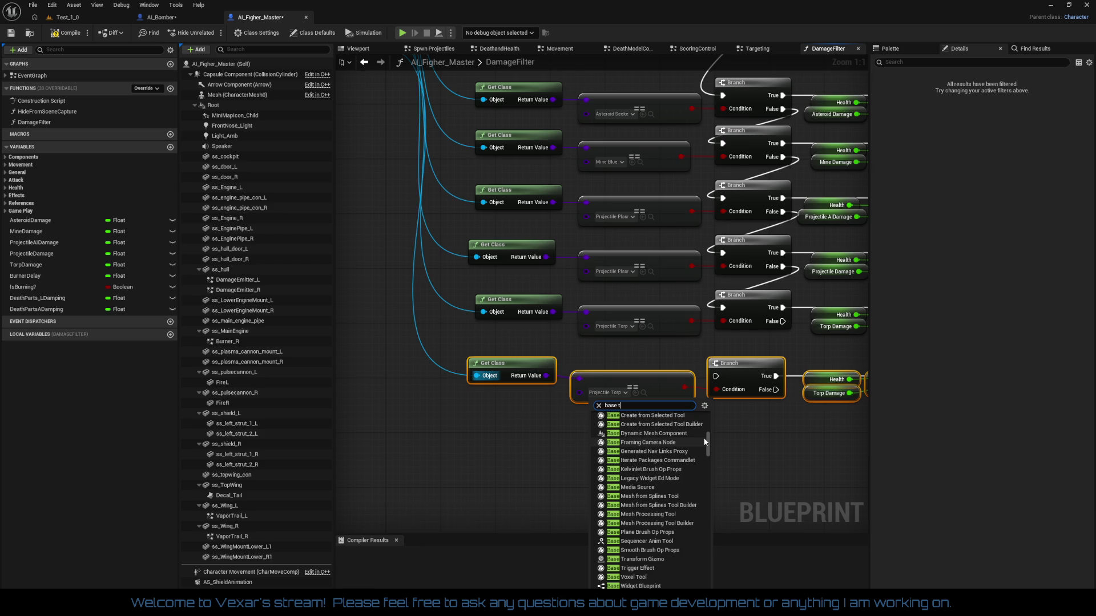
{"action": "type", "text": "orp"}
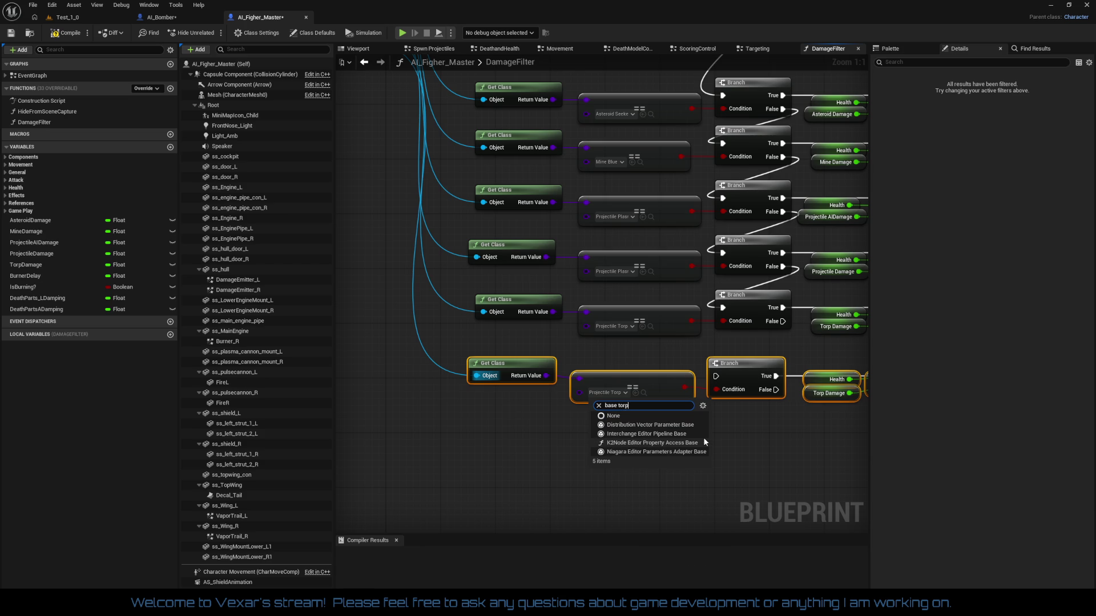
{"action": "left_click", "coordinate": [724, 434]}
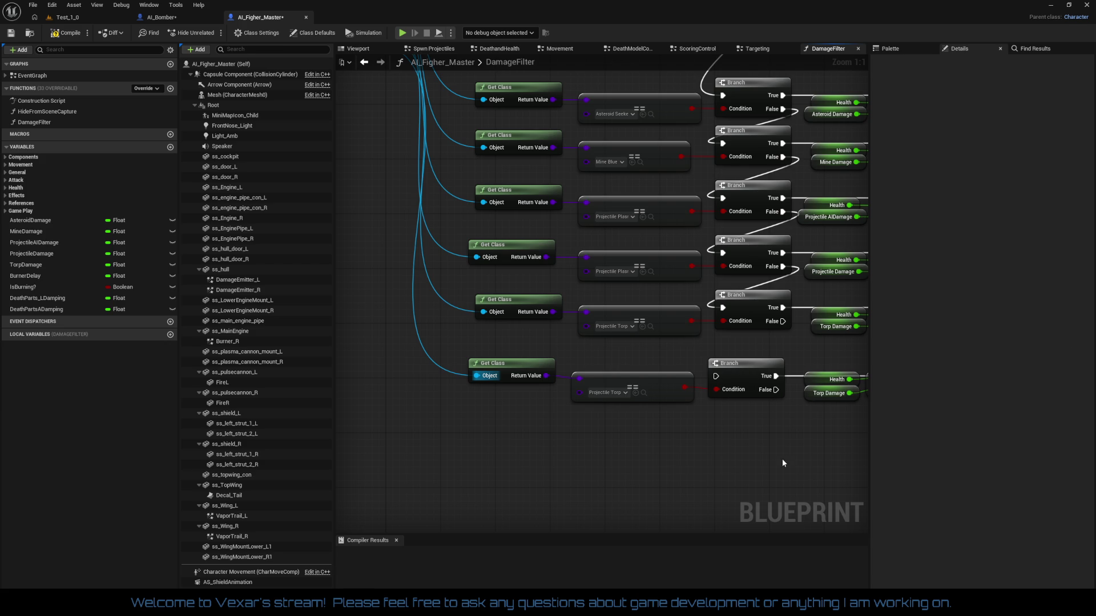
{"action": "left_click", "coordinate": [674, 316]}
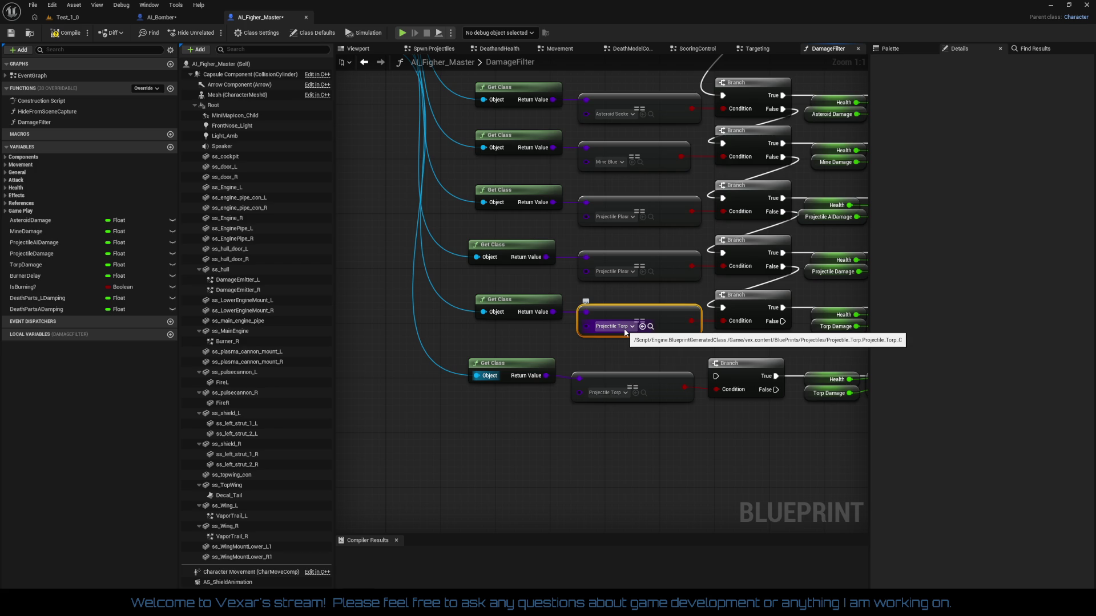
{"action": "mouse_move", "coordinate": [403, 371]}
{"action": "left_mouse_down"}
{"action": "mouse_move", "coordinate": [984, 443]}
{"action": "mouse_move", "coordinate": [699, 436]}
{"action": "left_mouse_up"}
{"action": "key", "text": "Delete"}
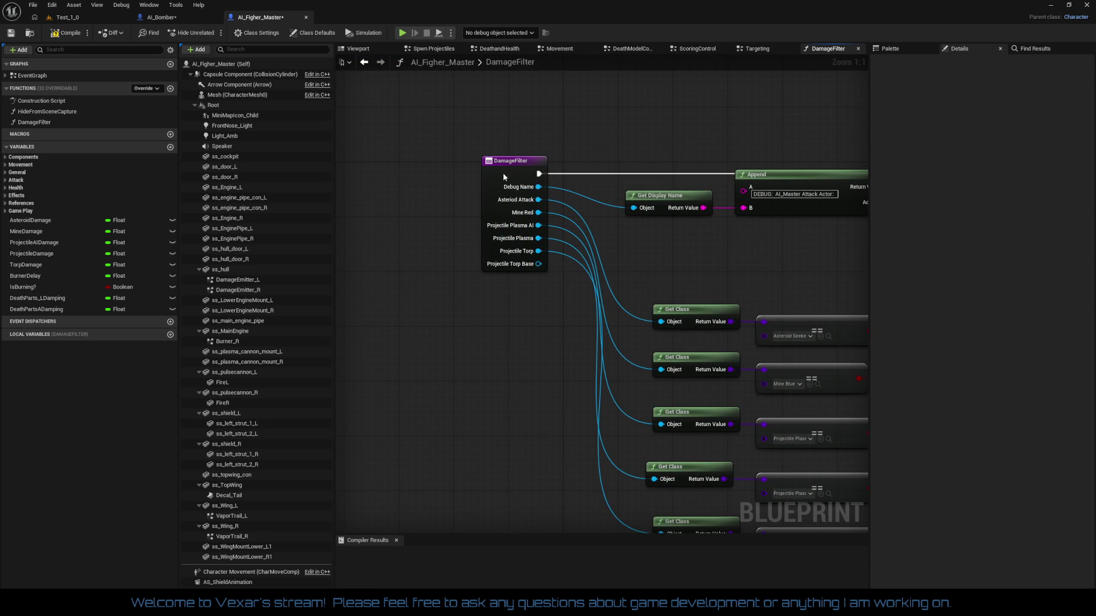
- Review the DamageFilter entry node's inputs, then zoom and pan across the stage comment groups
{"action": "left_click", "coordinate": [513, 159]}
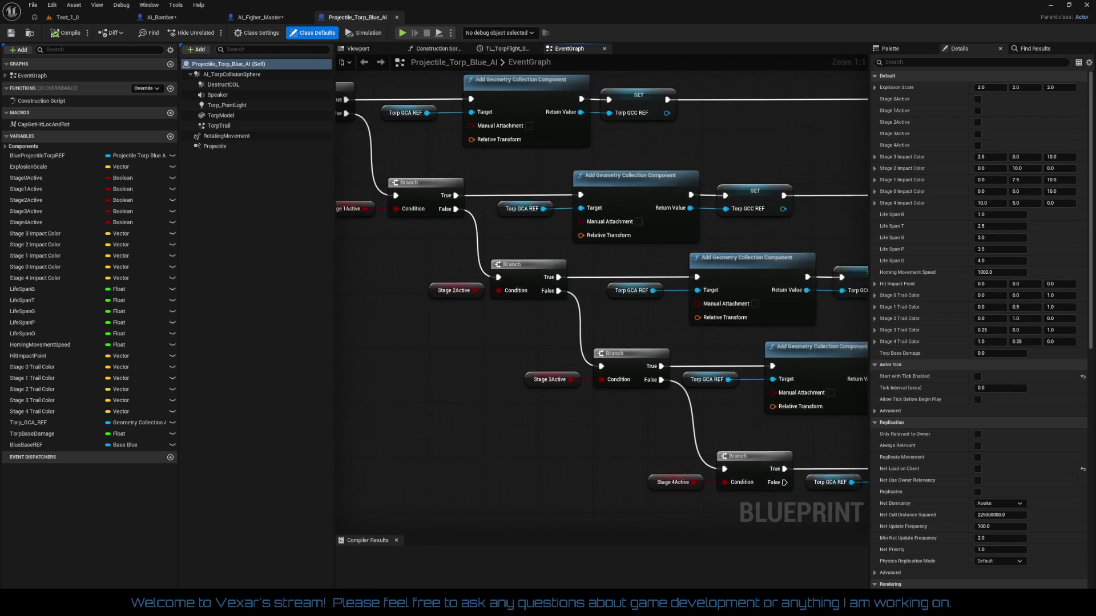
{"action": "scroll", "coordinate": [492, 365], "scroll_direction": "down", "scroll_amount": 7}
{"action": "mouse_move", "coordinate": [681, 322]}
{"action": "left_mouse_down"}
{"action": "mouse_move", "coordinate": [622, 114]}
{"action": "mouse_move", "coordinate": [611, 114]}
{"action": "mouse_move", "coordinate": [622, 337]}
{"action": "left_mouse_up"}
{"action": "scroll", "coordinate": [622, 337], "scroll_direction": "up", "scroll_amount": 2}
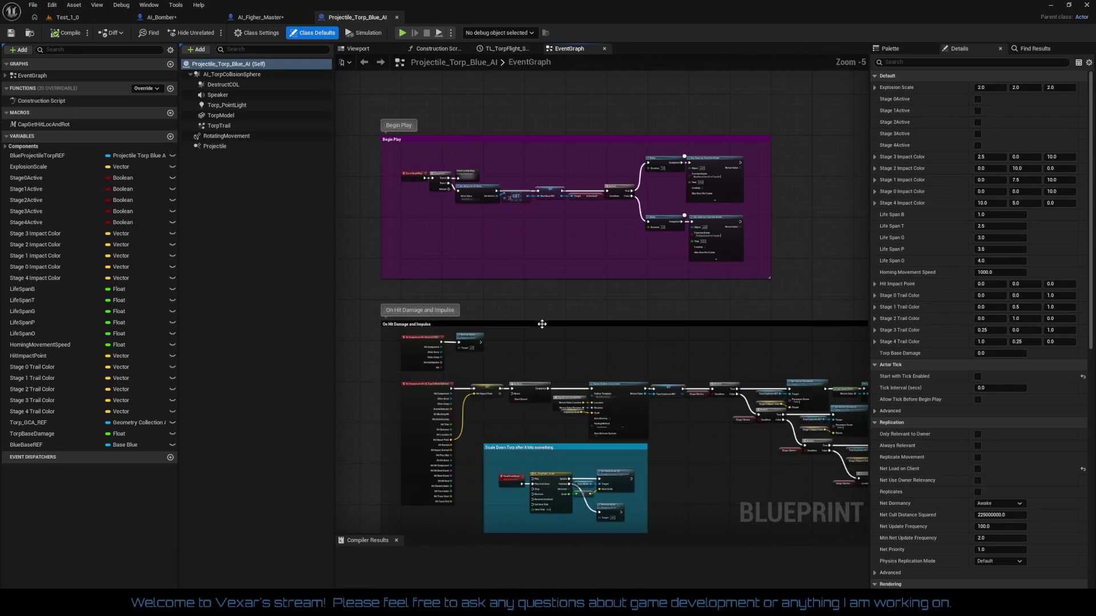
{"action": "scroll", "coordinate": [479, 288], "scroll_direction": "up", "scroll_amount": 4}
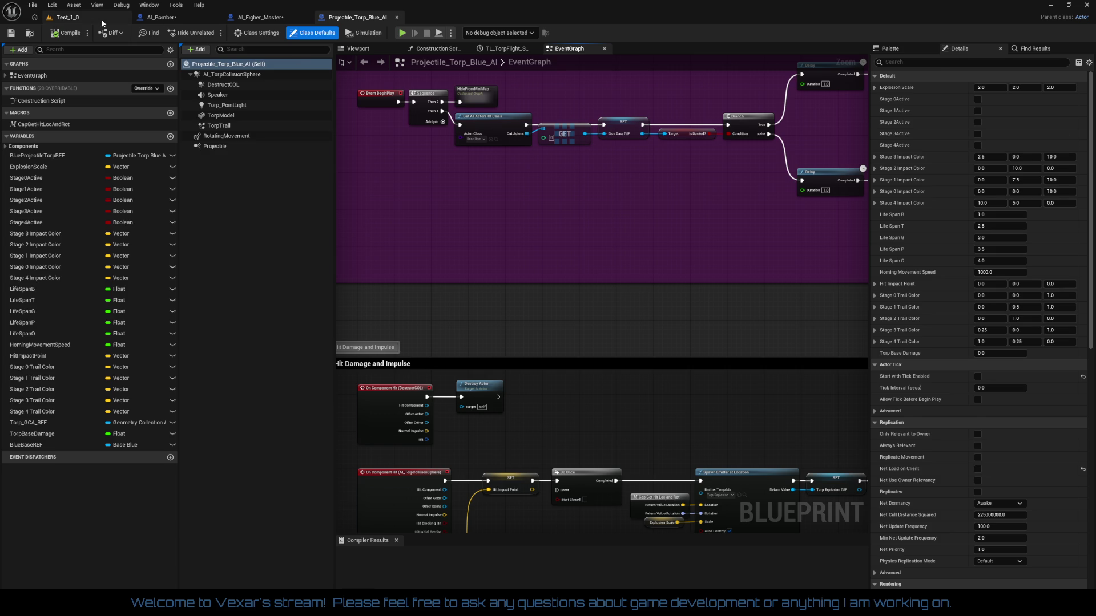
- Open Base_Blue from the Test_1_0 Outliner, reorder its tab, and view the Core collapsed graphs
{"action": "left_click", "coordinate": [66, 17]}
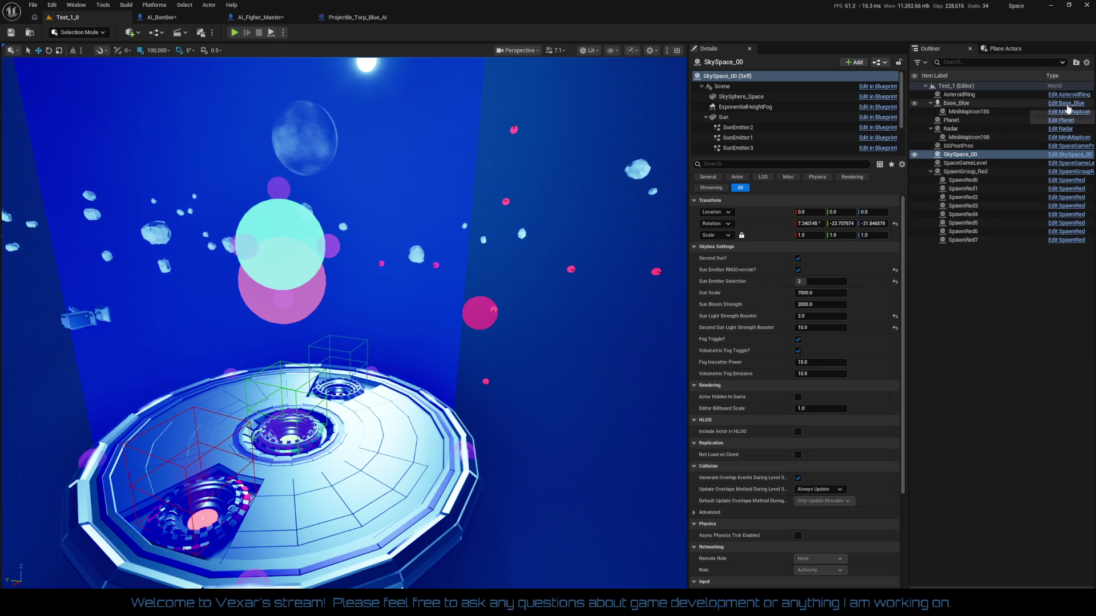
{"action": "left_click", "coordinate": [1065, 103]}
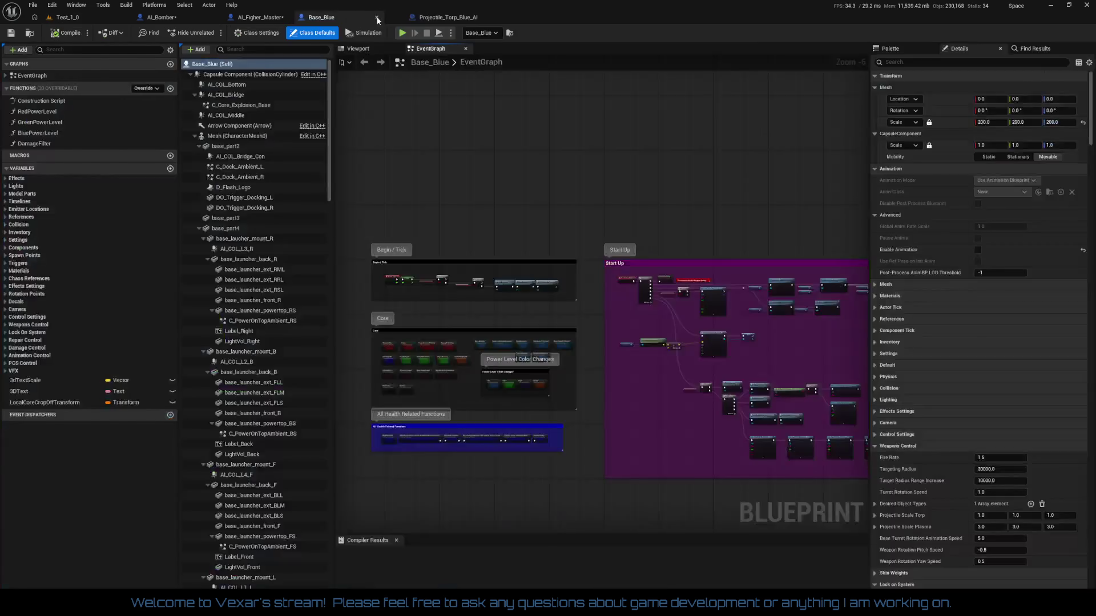
{"action": "left_click_drag", "start_coordinate": [376, 21], "coordinate": [454, 18]}
{"action": "scroll", "coordinate": [489, 411], "scroll_direction": "up", "scroll_amount": 6}
{"action": "mouse_move", "coordinate": [490, 411]}
{"action": "left_mouse_down"}
{"action": "mouse_move", "coordinate": [764, 408]}
{"action": "mouse_move", "coordinate": [624, 443]}
{"action": "mouse_move", "coordinate": [583, 432]}
{"action": "mouse_move", "coordinate": [465, 441]}
{"action": "mouse_move", "coordinate": [509, 432]}
{"action": "mouse_move", "coordinate": [354, 419]}
{"action": "mouse_move", "coordinate": [701, 400]}
{"action": "left_mouse_up"}
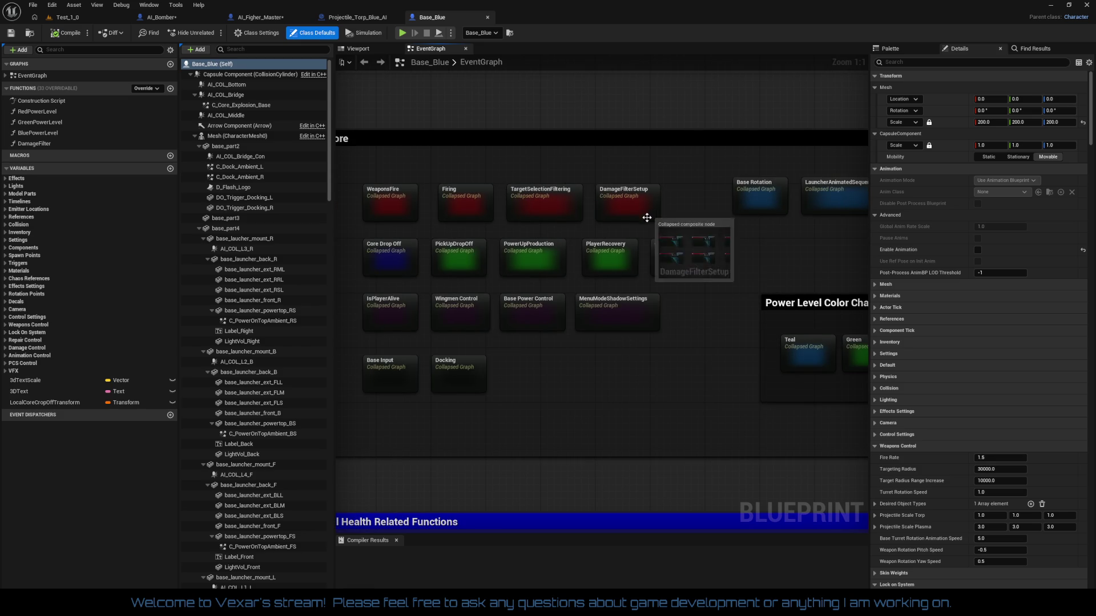
- Open the Firing collapsed graph and look over its branch nodes
{"action": "double_click", "coordinate": [445, 199]}
{"action": "scroll", "coordinate": [489, 263], "scroll_direction": "up", "scroll_amount": 3}
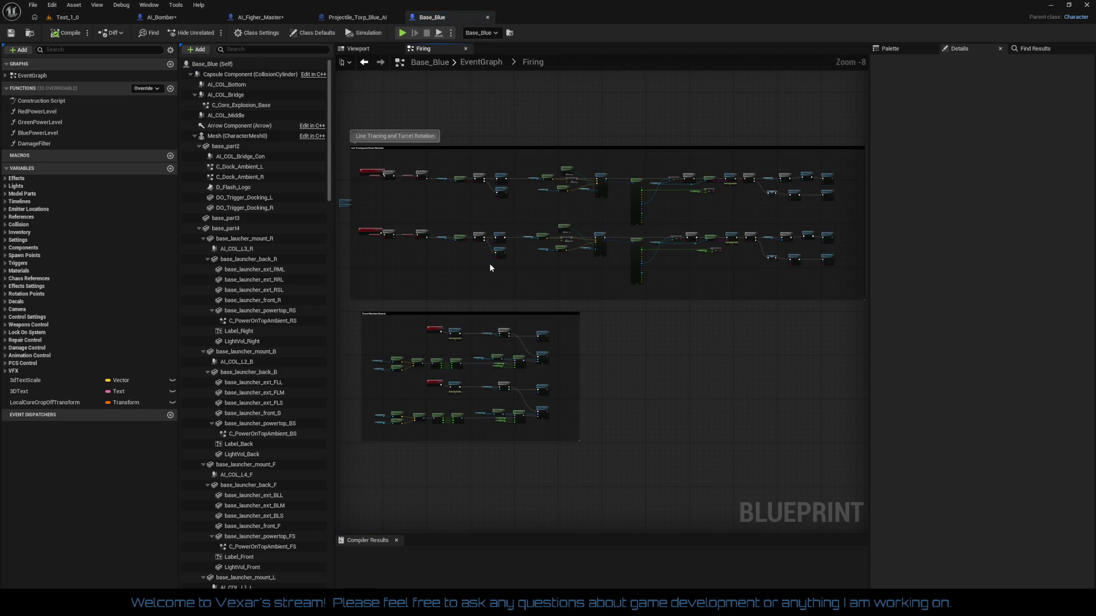
{"action": "left_click_drag", "start_coordinate": [410, 310], "coordinate": [699, 299]}
{"action": "right_click", "coordinate": [556, 304]}
{"action": "key", "text": "Escape"}
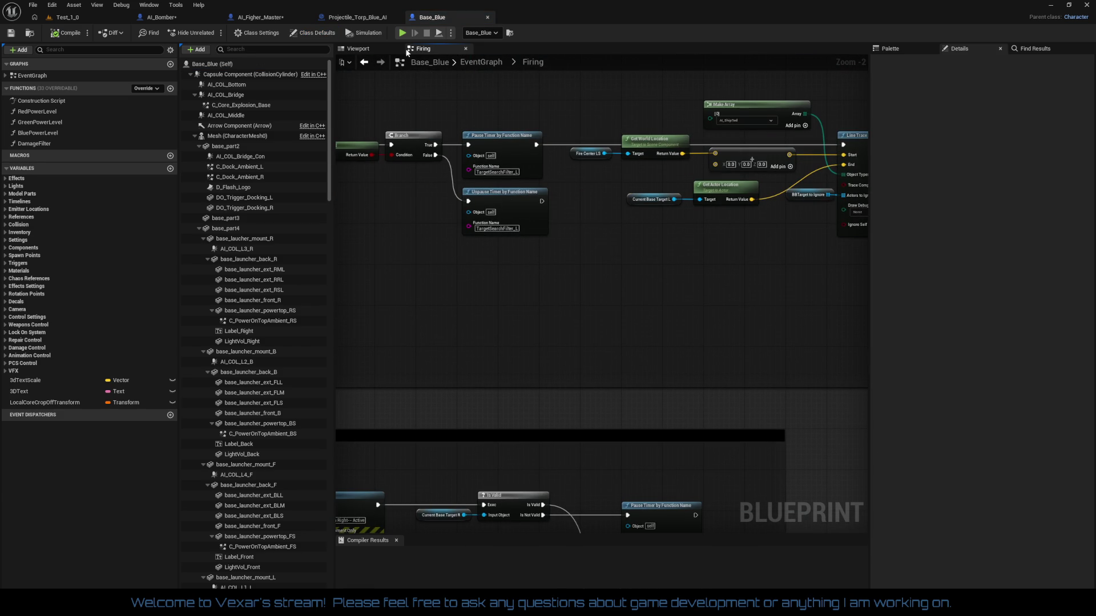
- Back in the EventGraph, open WeaponsFire and check the SpawnActor class pins use Projectile_Torp_Blue_Base
{"action": "left_click", "coordinate": [480, 63]}
{"action": "scroll", "coordinate": [482, 255], "scroll_direction": "up", "scroll_amount": 9}
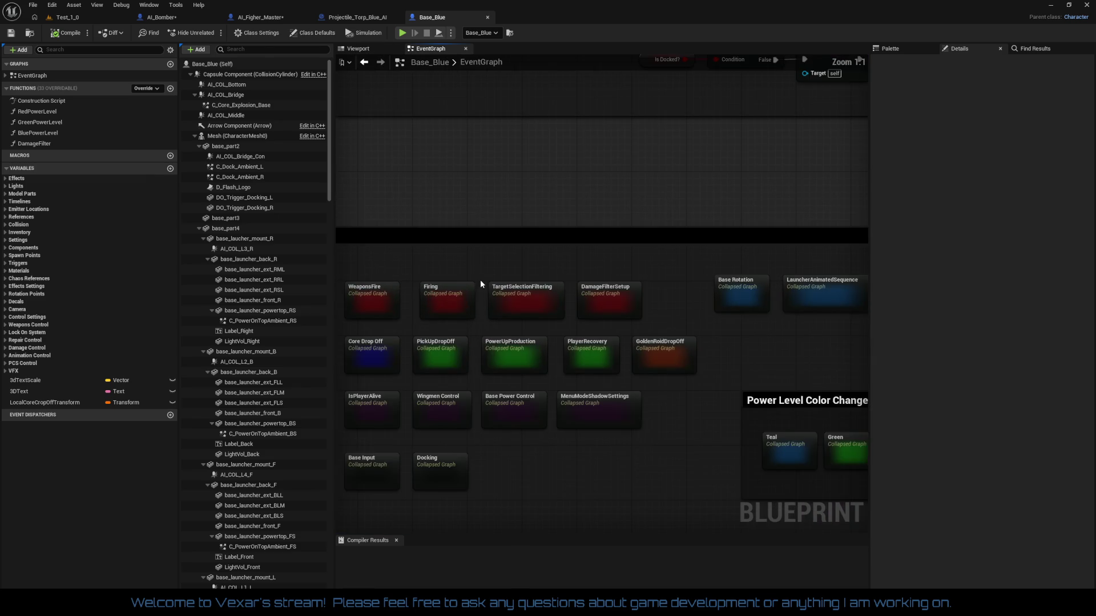
{"action": "double_click", "coordinate": [461, 268]}
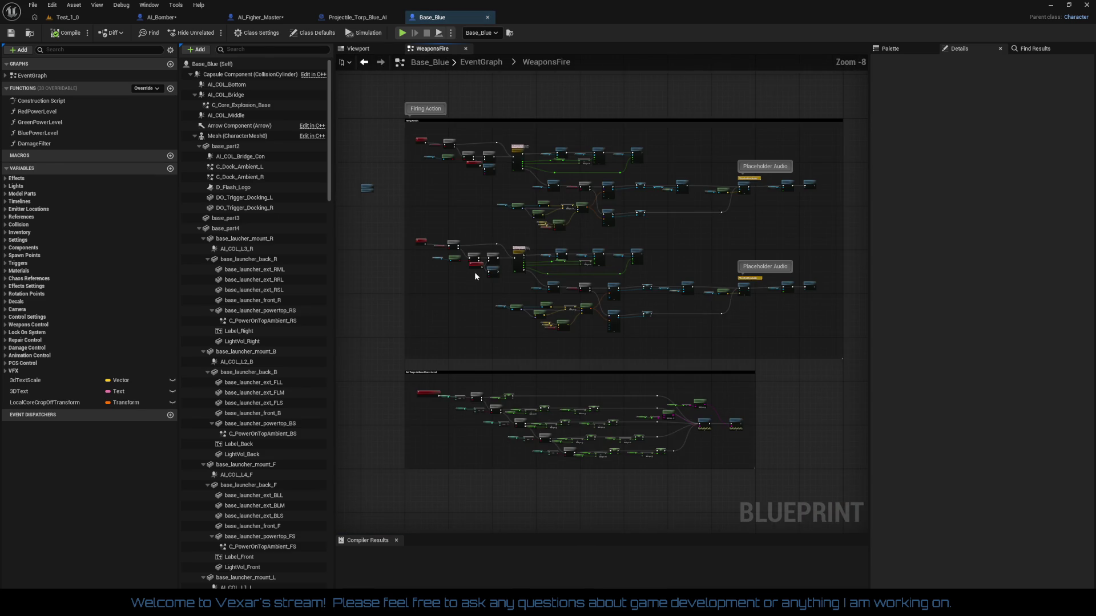
{"action": "scroll", "coordinate": [483, 253], "scroll_direction": "up", "scroll_amount": 3}
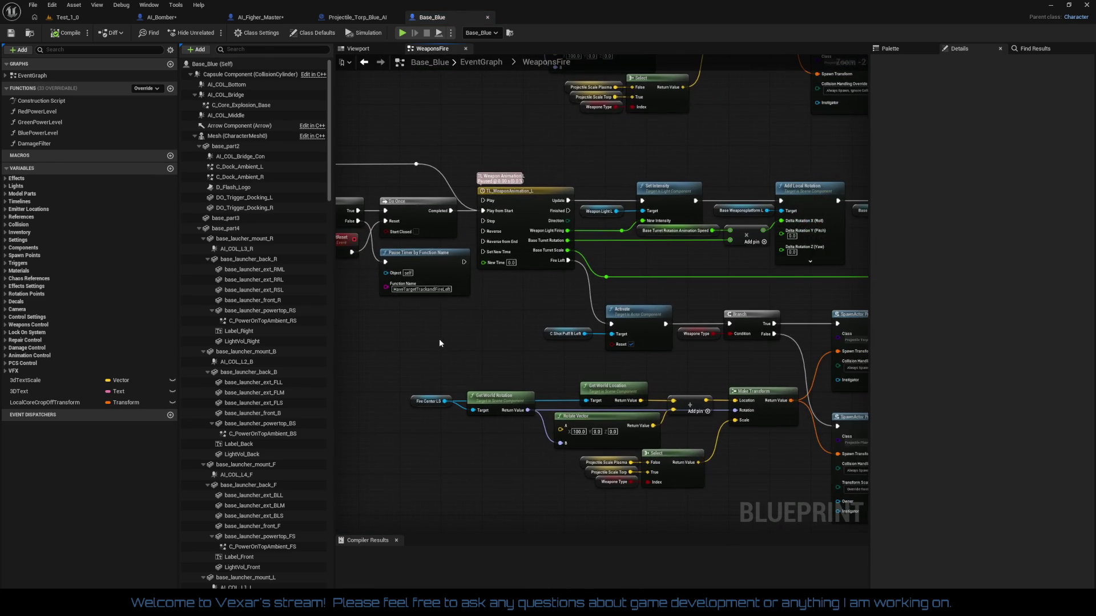
{"action": "scroll", "coordinate": [361, 357], "scroll_direction": "down", "scroll_amount": 1}
{"action": "scroll", "coordinate": [399, 351], "scroll_direction": "up", "scroll_amount": 1}
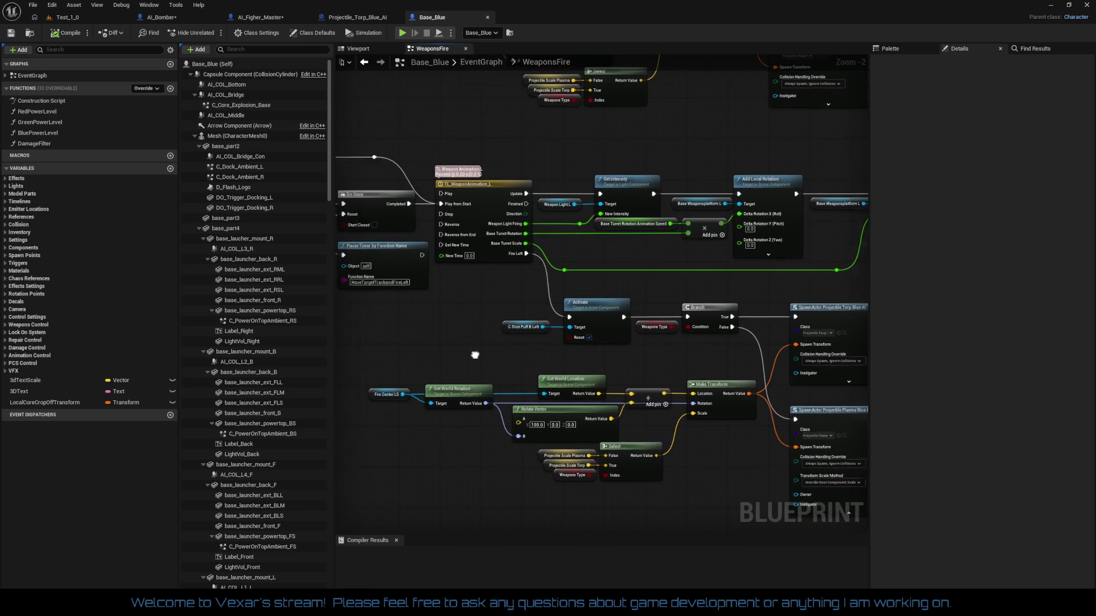
{"action": "scroll", "coordinate": [474, 349], "scroll_direction": "up", "scroll_amount": 3}
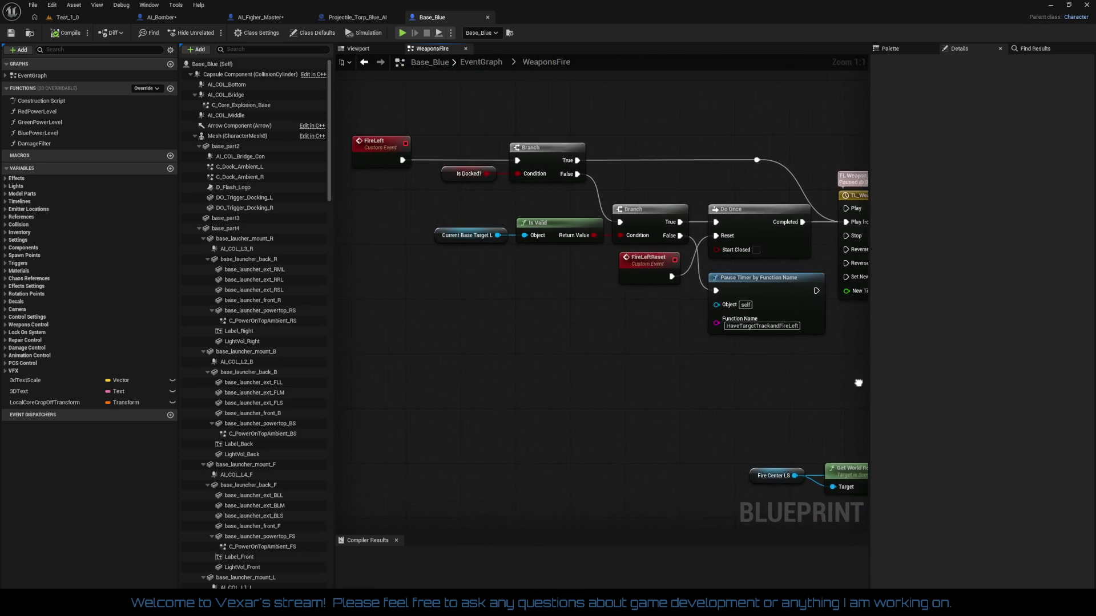
{"action": "left_click_drag", "start_coordinate": [506, 253], "coordinate": [142, 270]}
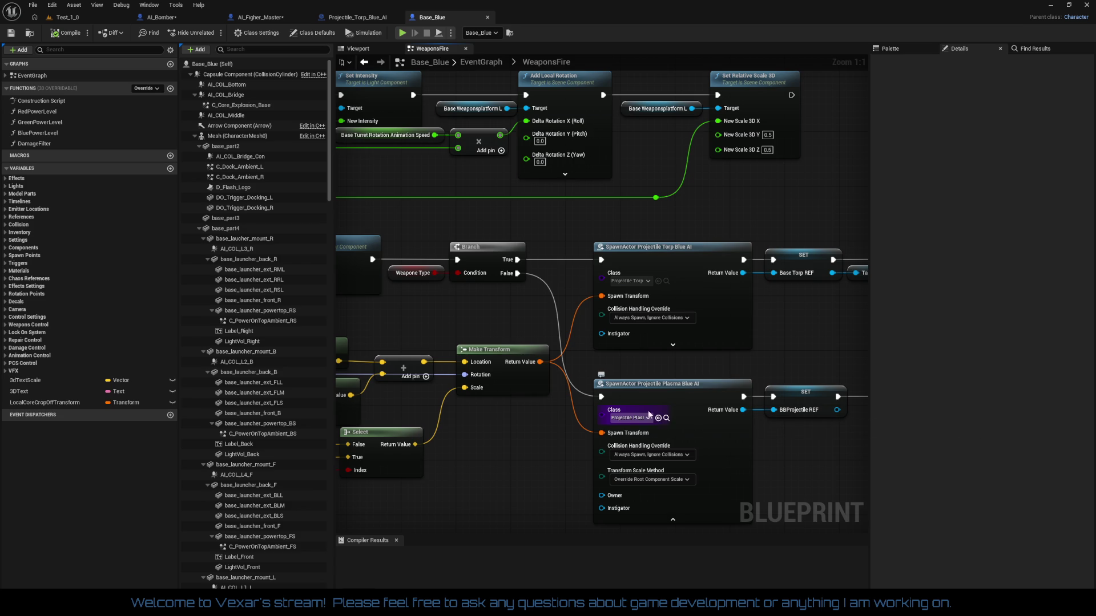
{"action": "scroll", "coordinate": [726, 350], "scroll_direction": "down", "scroll_amount": 5}
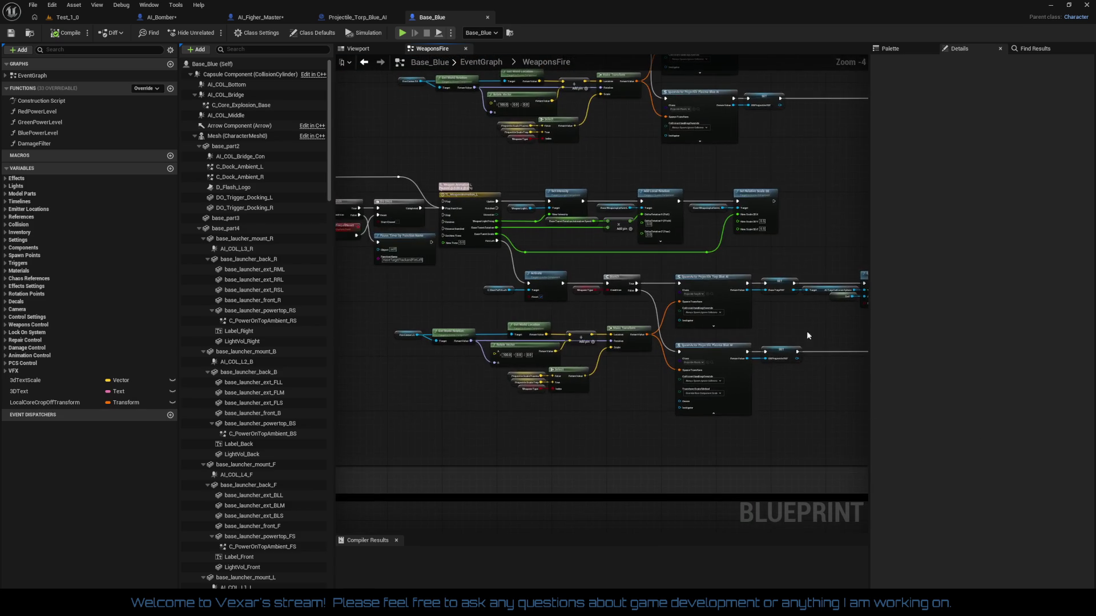
{"action": "scroll", "coordinate": [813, 335], "scroll_direction": "up", "scroll_amount": 3}
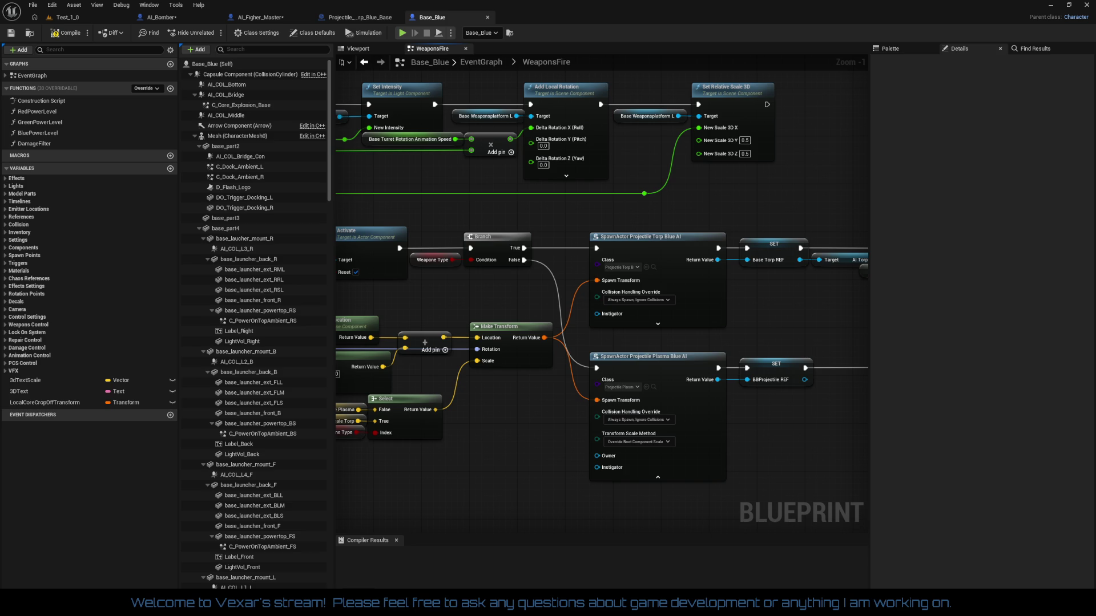
- Compile Base_Blue and return to the AI_Bomber blueprint
{"action": "left_click", "coordinate": [68, 32]}
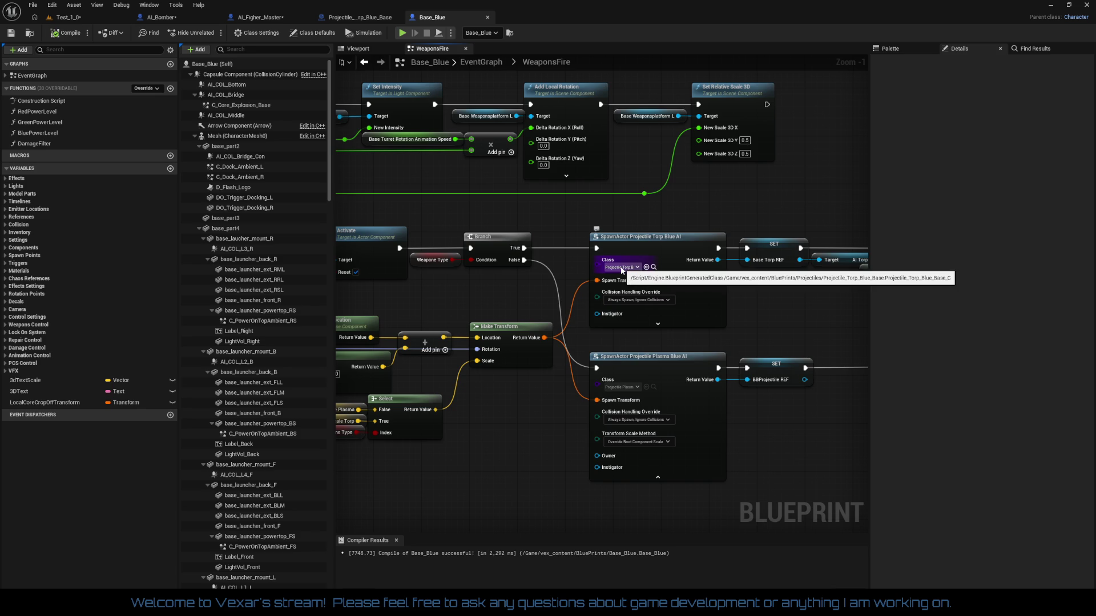
{"action": "left_click_drag", "start_coordinate": [621, 270], "coordinate": [675, 241]}
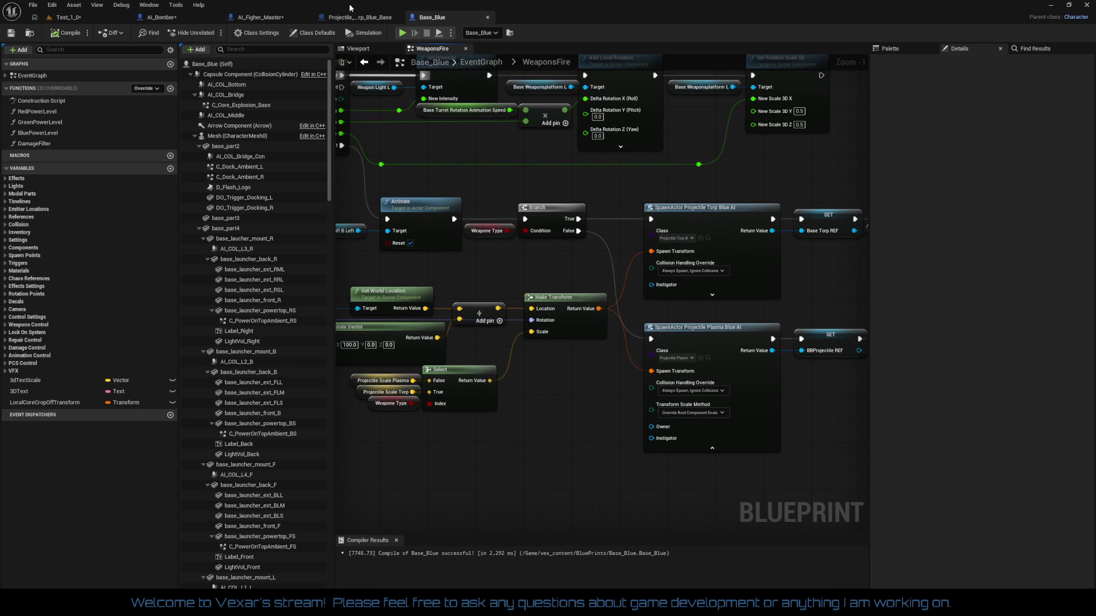
{"action": "left_click", "coordinate": [161, 17]}
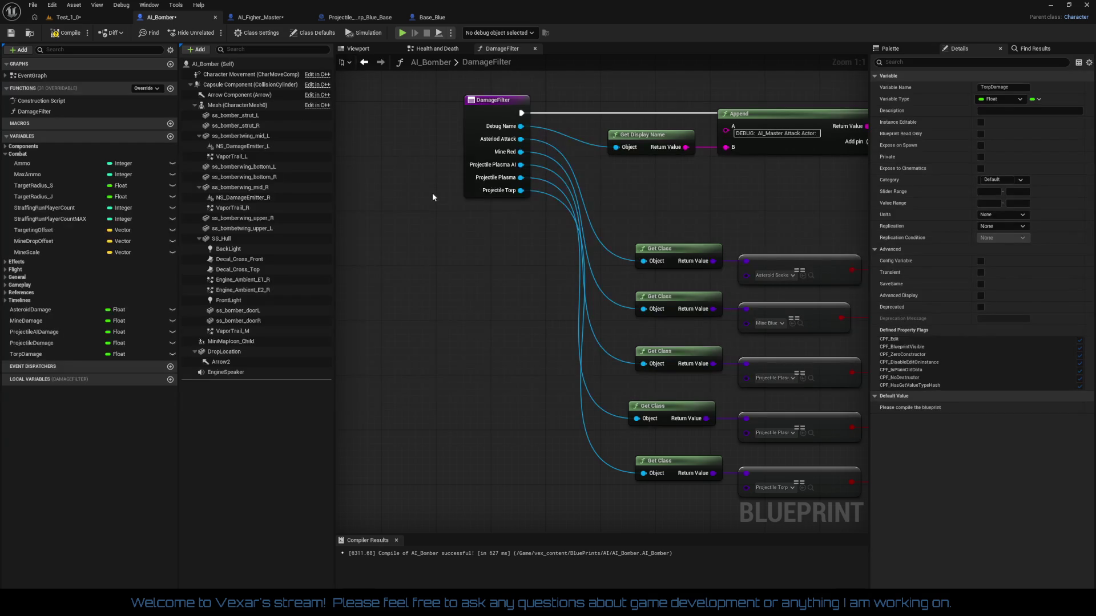
- In AI_Figher_Master's DamageFilter, duplicate the torpedo check row below the existing rows
{"action": "left_click", "coordinate": [269, 22]}
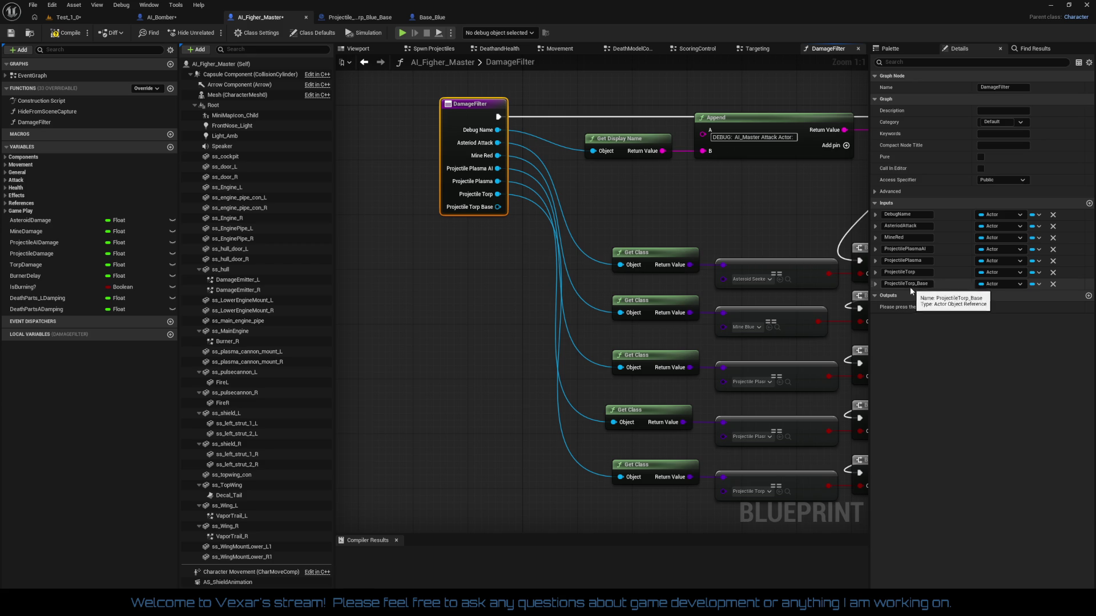
{"action": "mouse_move", "coordinate": [433, 274]}
{"action": "left_mouse_down"}
{"action": "mouse_move", "coordinate": [405, 316]}
{"action": "mouse_move", "coordinate": [425, 371]}
{"action": "mouse_move", "coordinate": [384, 306]}
{"action": "mouse_move", "coordinate": [965, 385]}
{"action": "mouse_move", "coordinate": [725, 399]}
{"action": "mouse_move", "coordinate": [758, 406]}
{"action": "left_mouse_up"}
{"action": "key", "text": "ctrl+c"}
{"action": "key", "text": "ctrl+v"}
{"action": "left_click_drag", "start_coordinate": [646, 429], "coordinate": [867, 393]}
{"action": "mouse_move", "coordinate": [685, 382]}
{"action": "left_mouse_down"}
{"action": "mouse_move", "coordinate": [597, 339]}
{"action": "mouse_move", "coordinate": [654, 513]}
{"action": "mouse_move", "coordinate": [649, 504]}
{"action": "left_mouse_up"}
- Wire Projectile Torp Base into the new Get Class and chain the torp Branch's False into it
{"action": "mouse_move", "coordinate": [472, 174]}
{"action": "left_mouse_down"}
{"action": "mouse_move", "coordinate": [591, 484]}
{"action": "mouse_move", "coordinate": [588, 520]}
{"action": "left_mouse_up"}
{"action": "mouse_move", "coordinate": [698, 531]}
{"action": "left_mouse_down"}
{"action": "mouse_move", "coordinate": [551, 380]}
{"action": "mouse_move", "coordinate": [528, 382]}
{"action": "left_mouse_up"}
{"action": "left_click", "coordinate": [551, 375]}
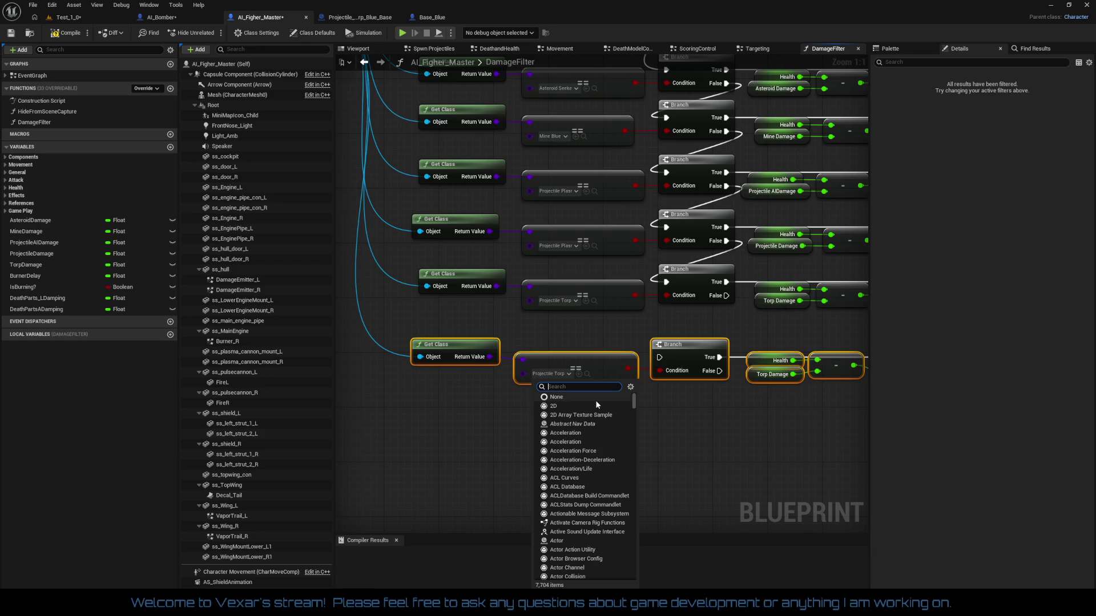
{"action": "type", "text": "projectile"}
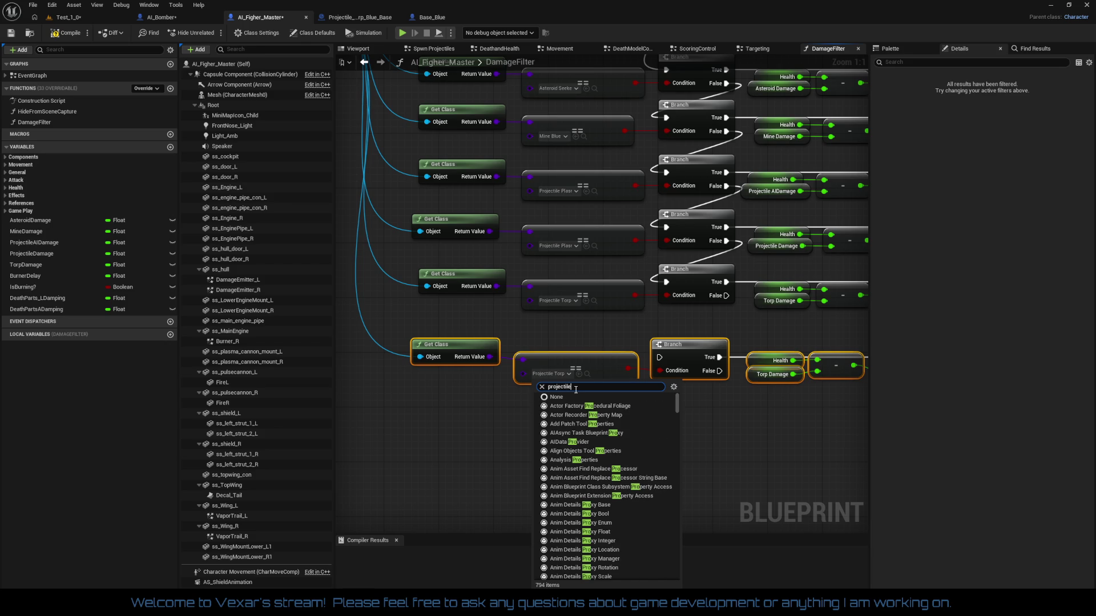
{"action": "type", "text": " torp"}
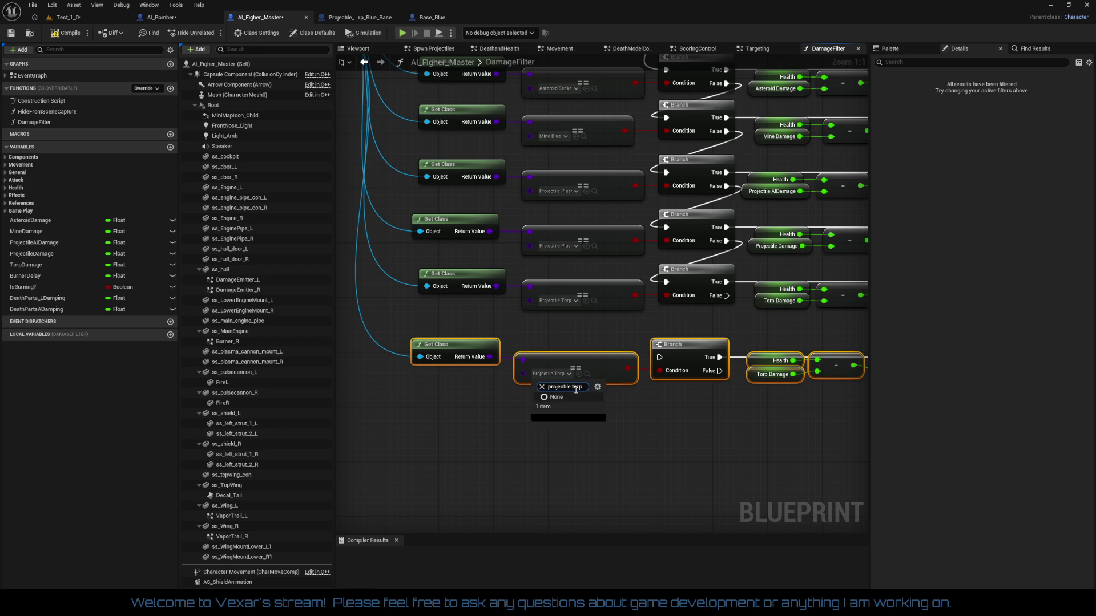
{"action": "left_click", "coordinate": [607, 423]}
{"action": "mouse_move", "coordinate": [608, 423]}
{"action": "left_mouse_down"}
{"action": "mouse_move", "coordinate": [448, 391]}
{"action": "mouse_move", "coordinate": [693, 448]}
{"action": "mouse_move", "coordinate": [729, 415]}
{"action": "left_mouse_up"}
{"action": "mouse_move", "coordinate": [737, 373]}
{"action": "left_mouse_down"}
{"action": "mouse_move", "coordinate": [745, 393]}
{"action": "mouse_move", "coordinate": [669, 435]}
{"action": "left_mouse_up"}
{"action": "mouse_move", "coordinate": [429, 400]}
{"action": "left_mouse_down"}
{"action": "mouse_move", "coordinate": [836, 485]}
{"action": "mouse_move", "coordinate": [715, 487]}
{"action": "mouse_move", "coordinate": [804, 443]}
{"action": "left_mouse_up"}
{"action": "key", "text": "q"}
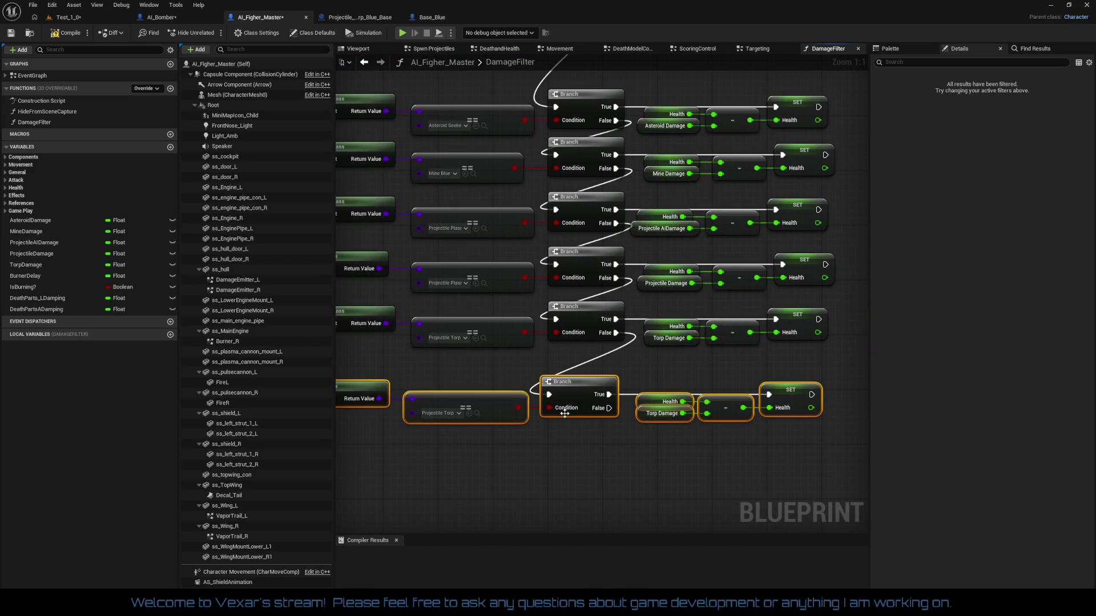
{"action": "left_click_drag", "start_coordinate": [582, 385], "coordinate": [581, 361]}
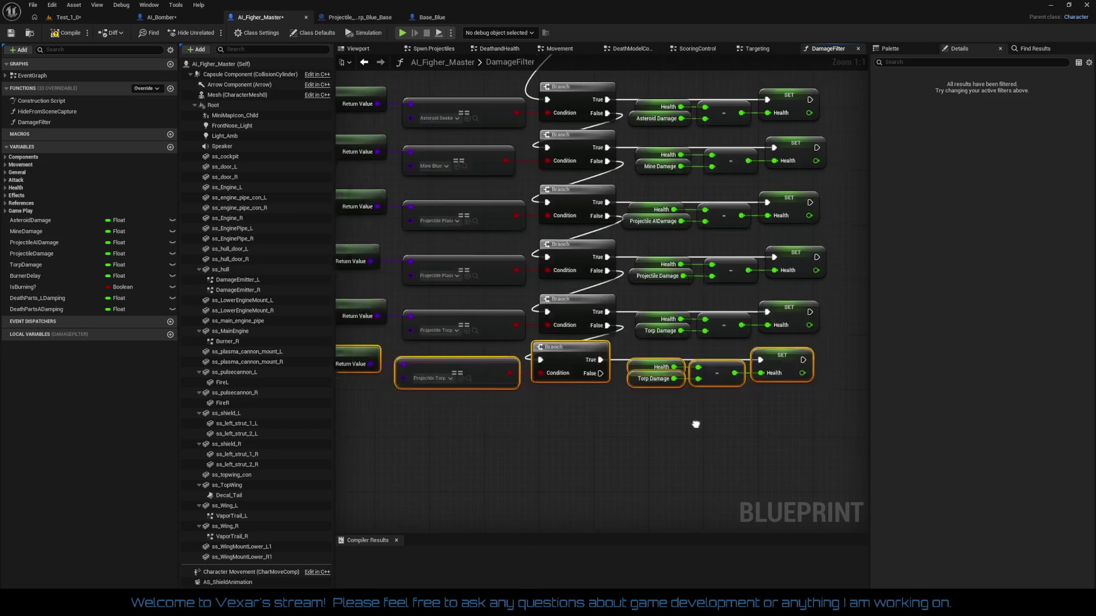
- Break the Torp Damage link in the new row and delete that getter
{"action": "left_click", "coordinate": [632, 399]}
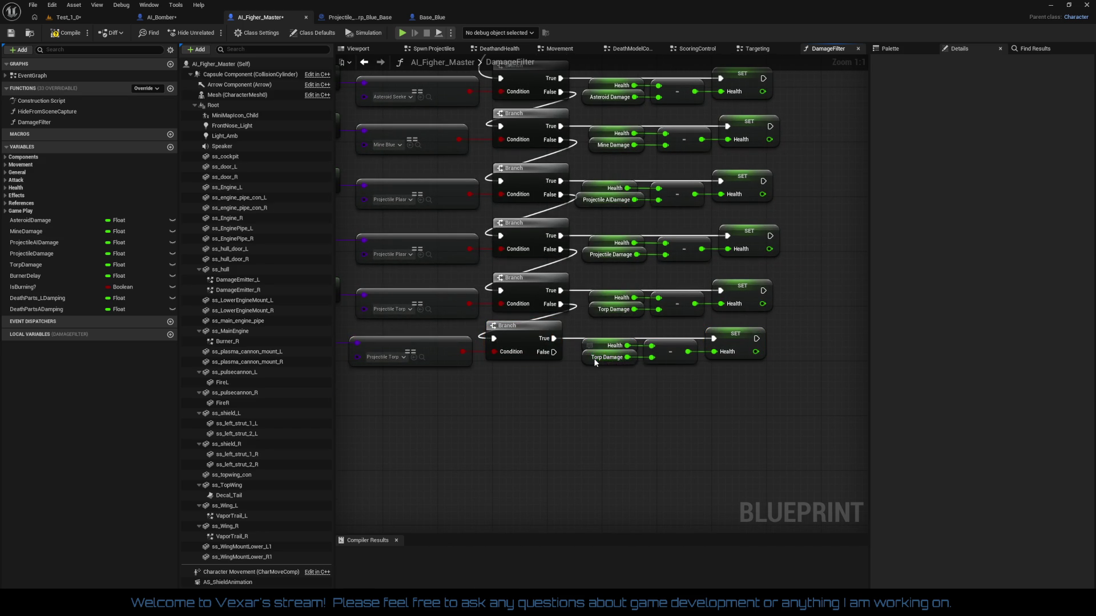
{"action": "left_click", "coordinate": [595, 362]}
{"action": "right_click", "coordinate": [595, 362]}
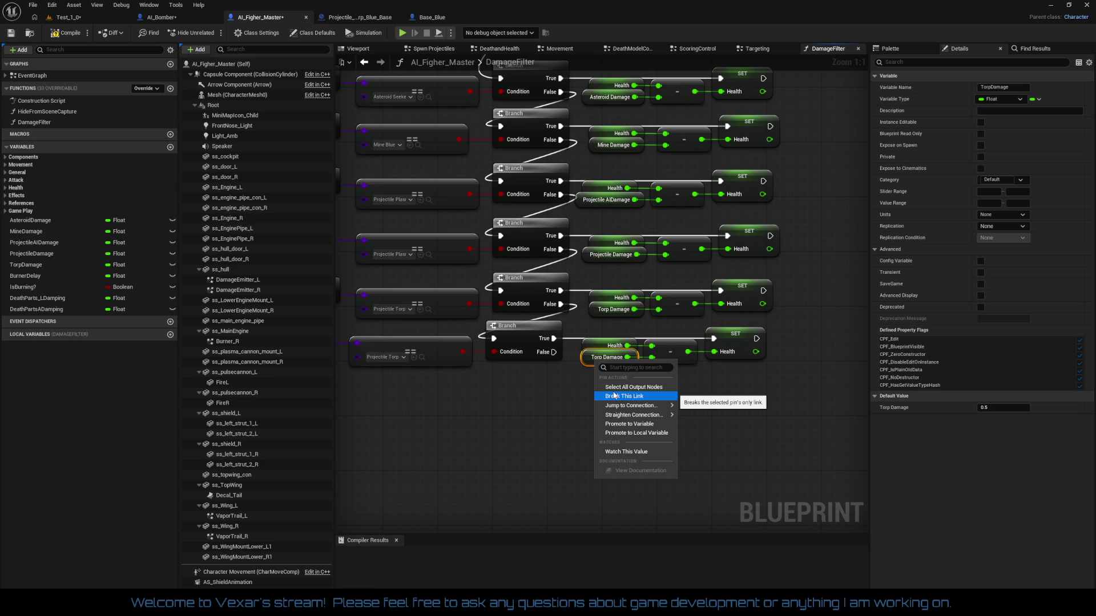
{"action": "left_click", "coordinate": [614, 395]}
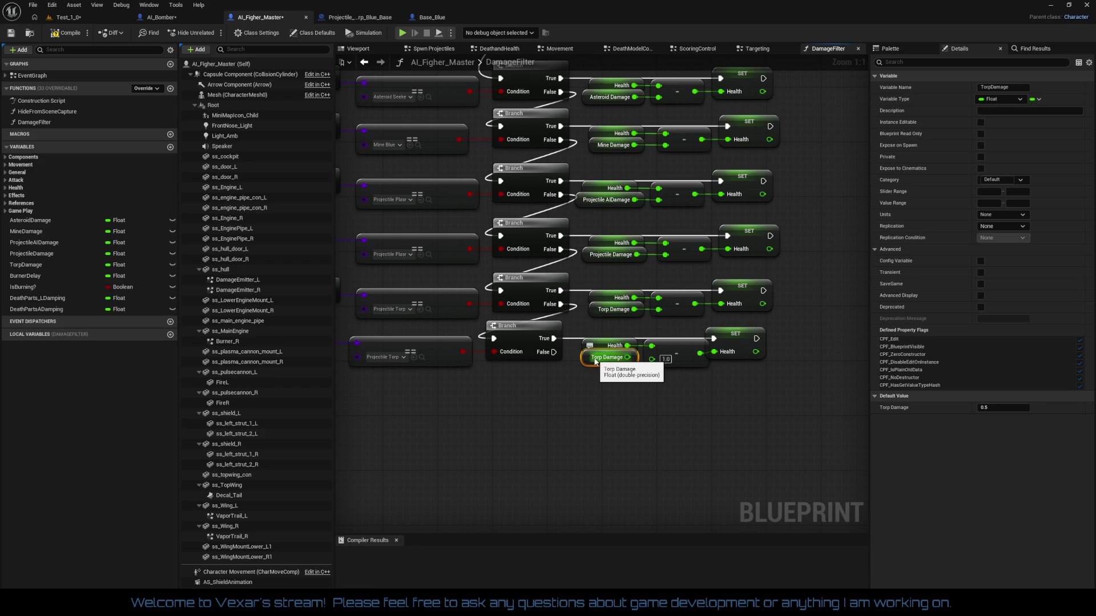
{"action": "key", "text": "Delete"}
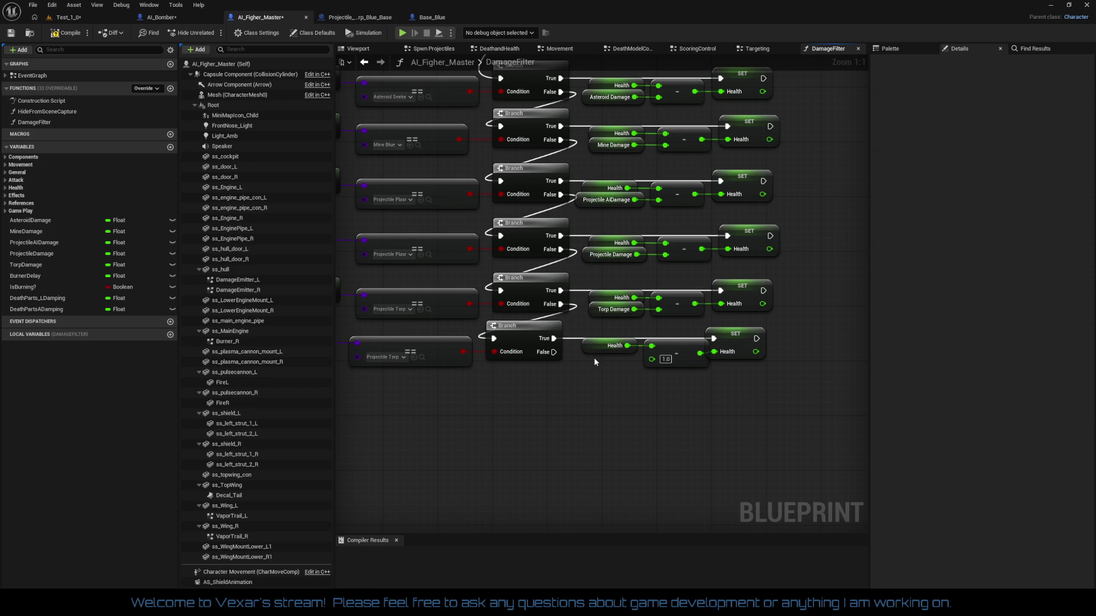
- Duplicate the TorpDamage variable and rename the copy TorpDamage_Base
{"action": "right_click", "coordinate": [36, 265]}
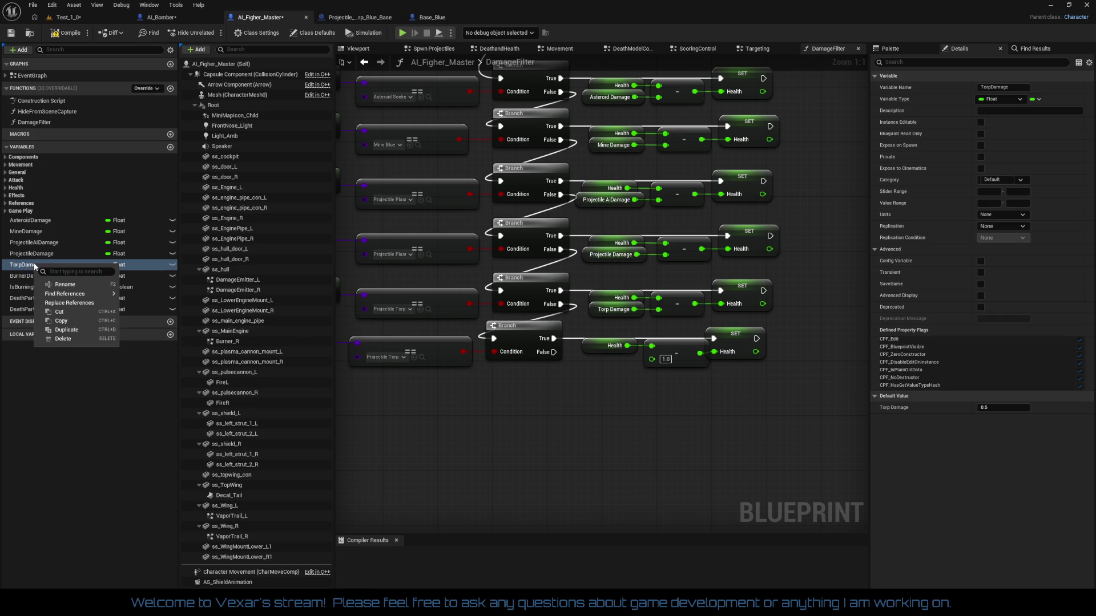
{"action": "left_click", "coordinate": [80, 330]}
{"action": "key", "text": "End"}
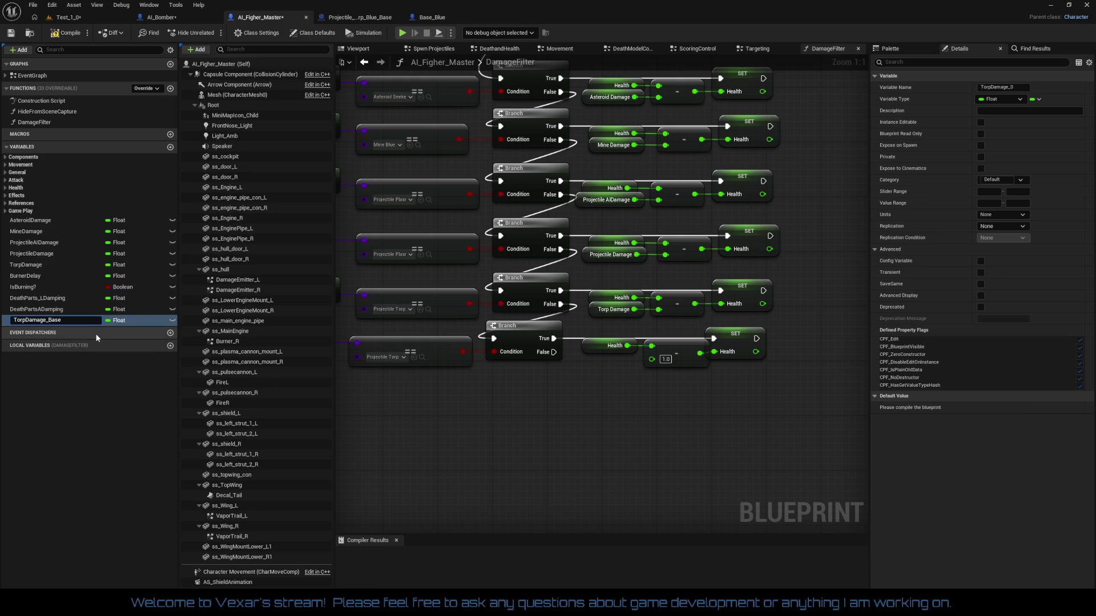
{"action": "type", "text": "se"}
{"action": "key", "text": "Return"}
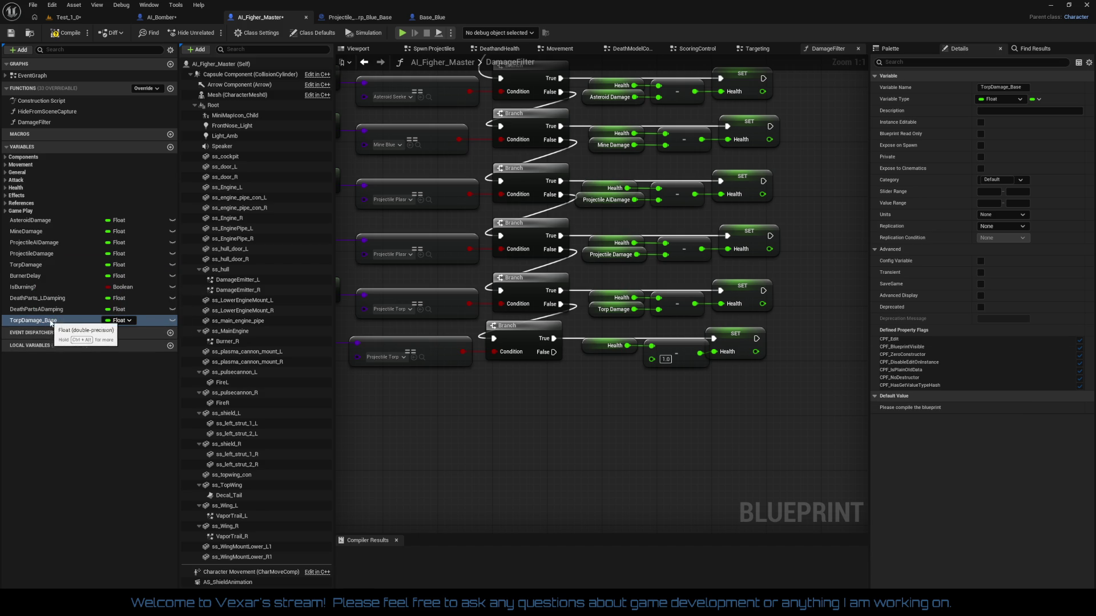
- Feed a TorpDamage_Base getter into the bottom row's subtraction and compile
{"action": "mouse_move", "coordinate": [49, 323]}
{"action": "left_mouse_down"}
{"action": "mouse_move", "coordinate": [568, 436]}
{"action": "mouse_move", "coordinate": [567, 394]}
{"action": "mouse_move", "coordinate": [652, 359]}
{"action": "left_mouse_up"}
{"action": "left_click", "coordinate": [594, 407]}
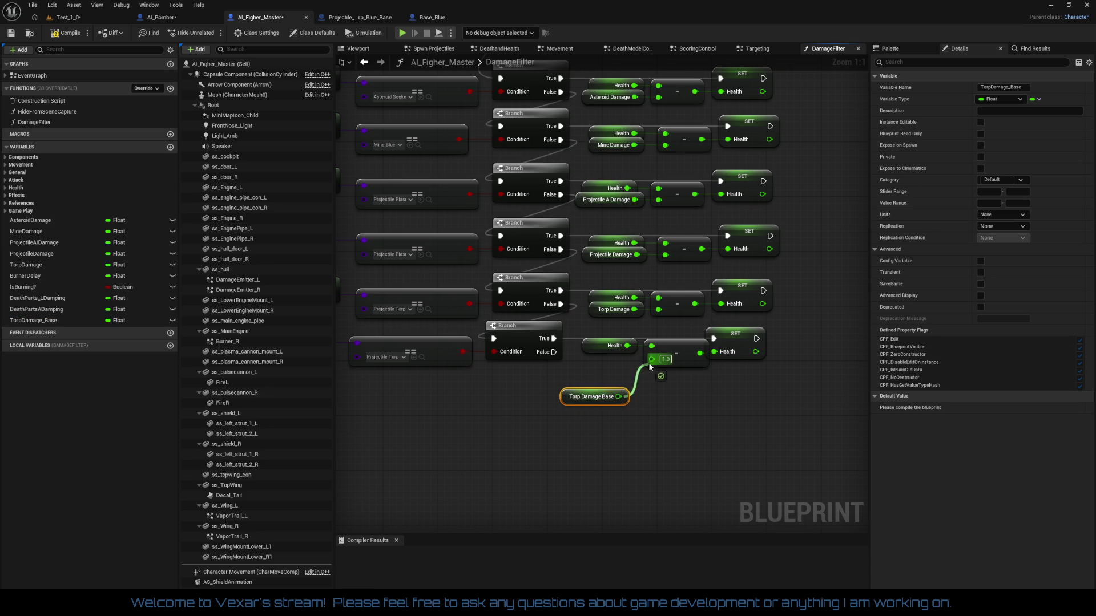
{"action": "mouse_move", "coordinate": [582, 400]}
{"action": "left_mouse_down"}
{"action": "mouse_move", "coordinate": [595, 363]}
{"action": "mouse_move", "coordinate": [775, 378]}
{"action": "left_mouse_up"}
{"action": "left_click", "coordinate": [636, 392]}
{"action": "key", "text": "F7"}
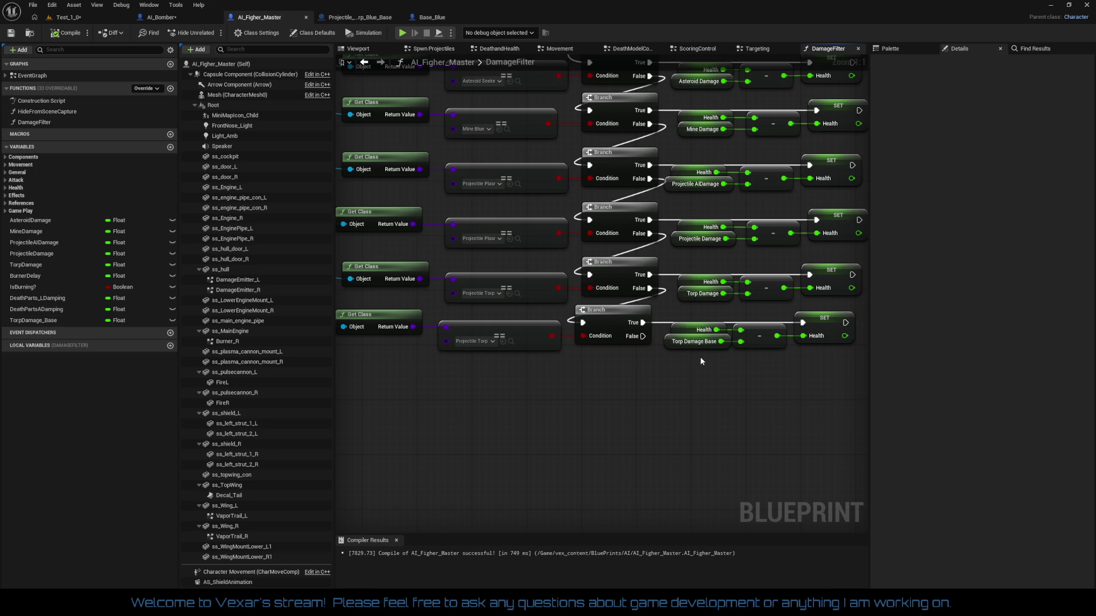
- Set TorpDamage_Base's default value to 1 and recompile
{"action": "left_click", "coordinate": [694, 342]}
{"action": "left_click", "coordinate": [997, 410]}
{"action": "type", "text": "1"}
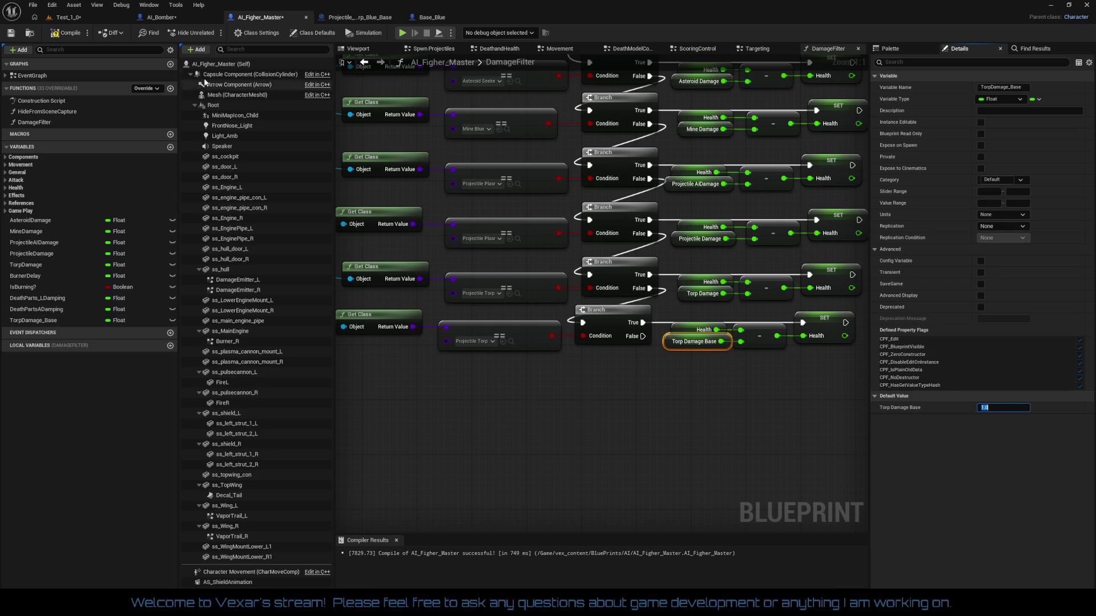
{"action": "left_click", "coordinate": [66, 33]}
{"action": "mouse_move", "coordinate": [664, 398]}
{"action": "left_mouse_down"}
{"action": "mouse_move", "coordinate": [702, 379]}
{"action": "mouse_move", "coordinate": [624, 406]}
{"action": "mouse_move", "coordinate": [753, 417]}
{"action": "mouse_move", "coordinate": [684, 406]}
{"action": "left_mouse_up"}
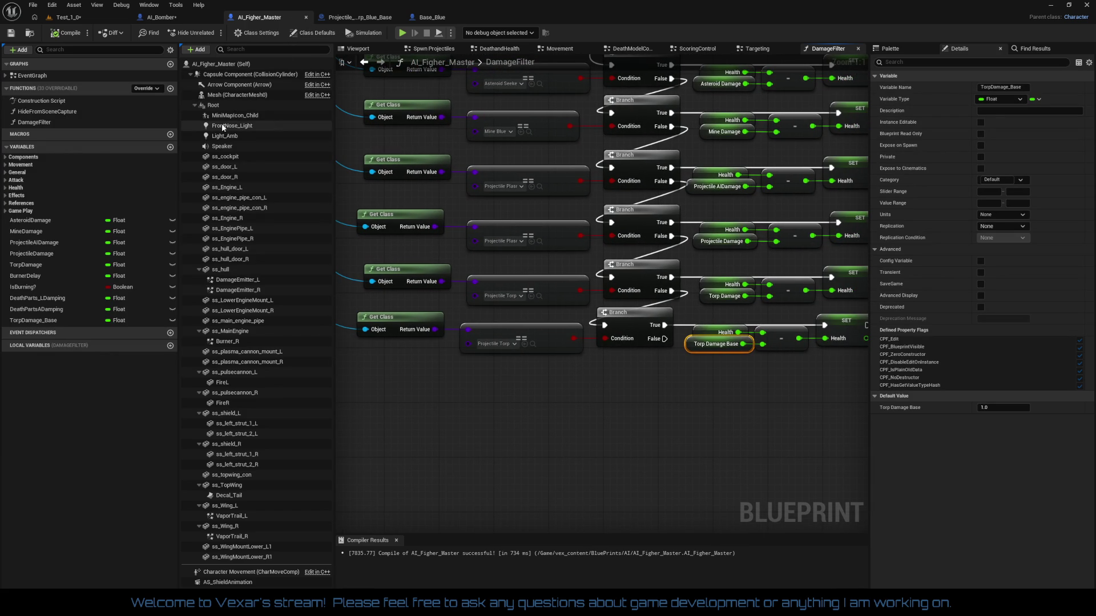
- Expand the Health variable group, change Torp Damage Base's default from 1.0 to 1.5, and compile
{"action": "left_click", "coordinate": [6, 188]}
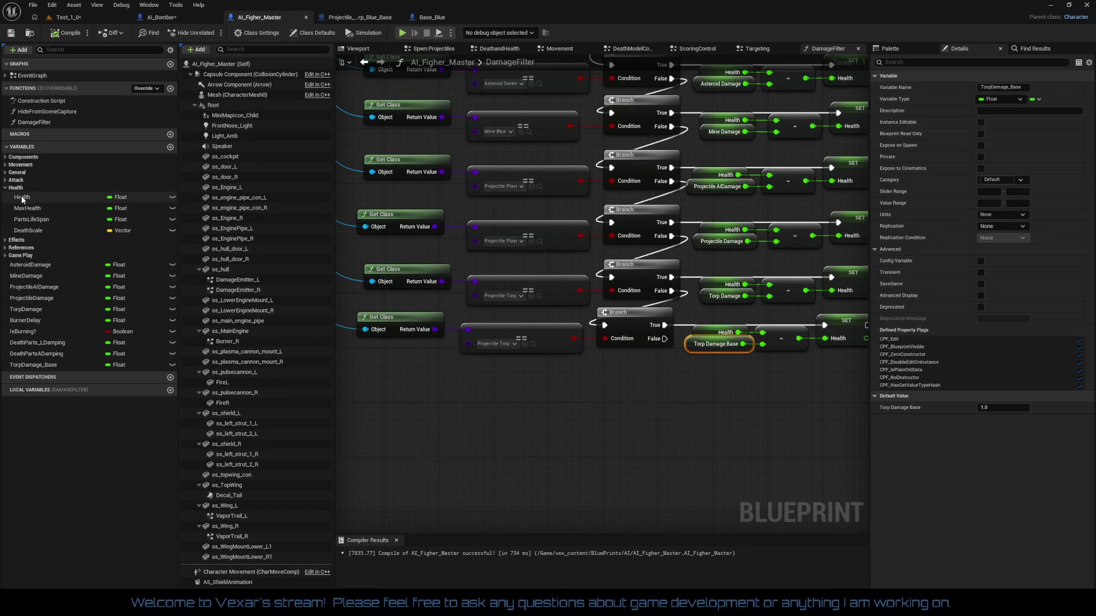
{"action": "left_click", "coordinate": [26, 197]}
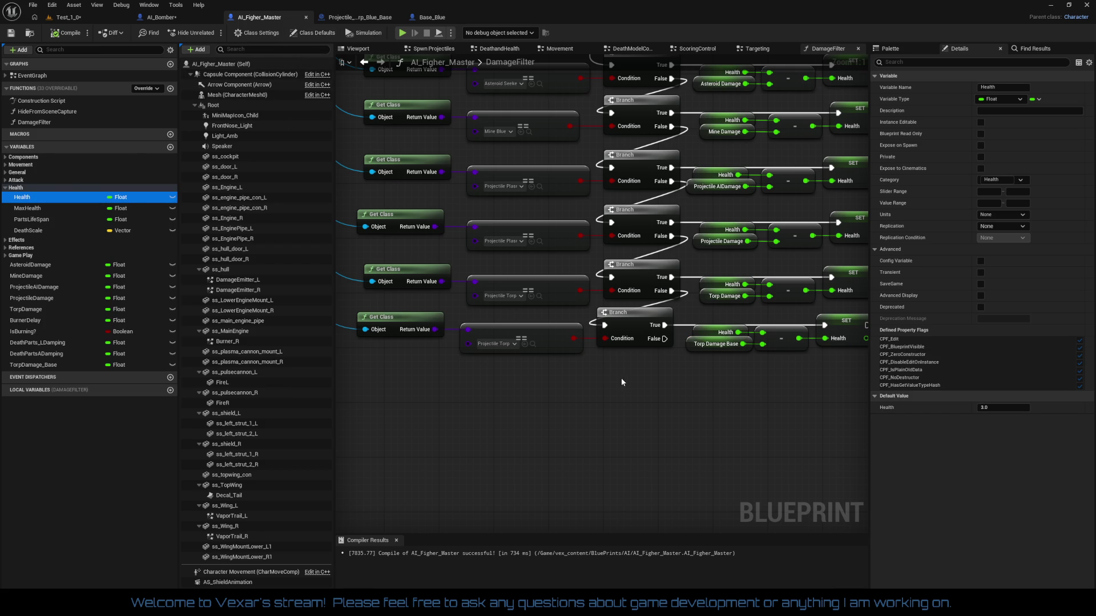
{"action": "scroll", "coordinate": [611, 372], "scroll_direction": "down", "scroll_amount": 2}
{"action": "mouse_move", "coordinate": [562, 382]}
{"action": "left_mouse_down"}
{"action": "mouse_move", "coordinate": [636, 395]}
{"action": "mouse_move", "coordinate": [681, 455]}
{"action": "left_mouse_up"}
{"action": "scroll", "coordinate": [616, 361], "scroll_direction": "up", "scroll_amount": 2}
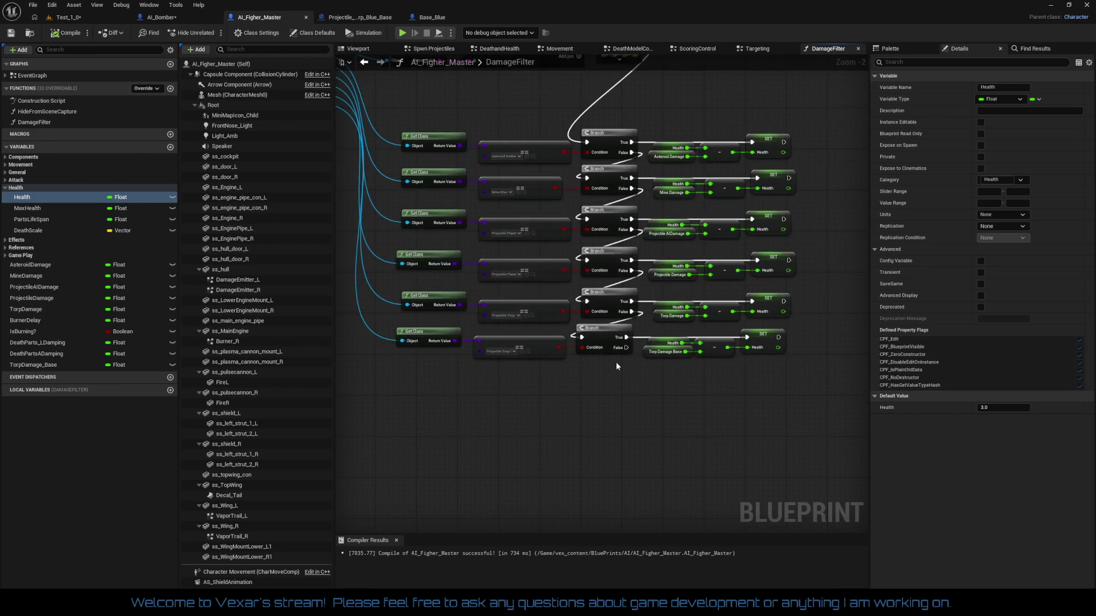
{"action": "left_click", "coordinate": [677, 347]}
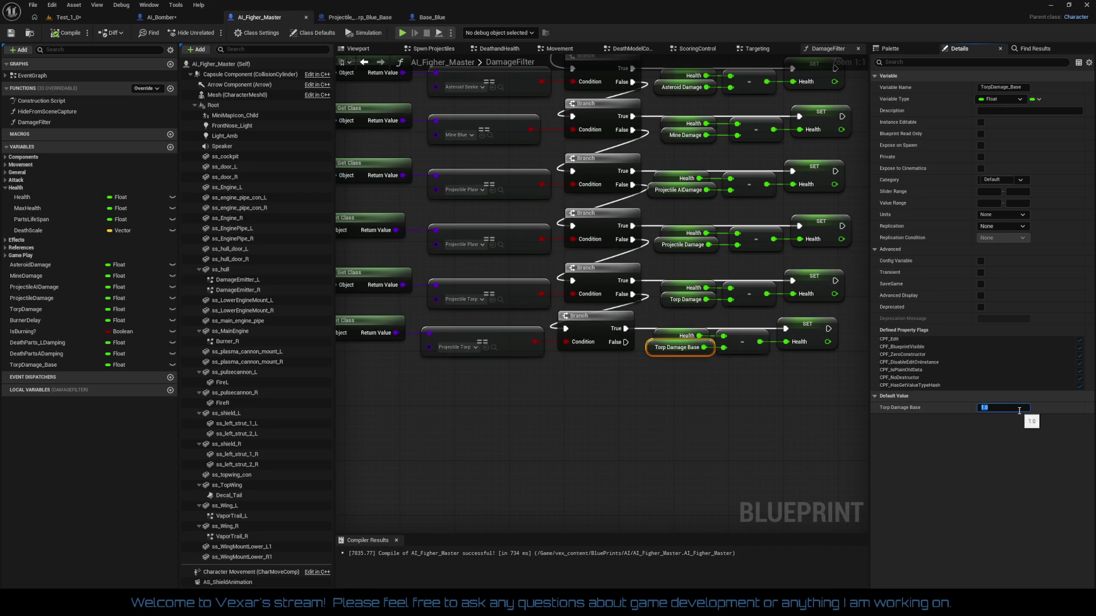
{"action": "left_click", "coordinate": [670, 401]}
{"action": "scroll", "coordinate": [670, 402], "scroll_direction": "down", "scroll_amount": 2}
{"action": "scroll", "coordinate": [657, 381], "scroll_direction": "up", "scroll_amount": 2}
{"action": "left_click", "coordinate": [624, 358]}
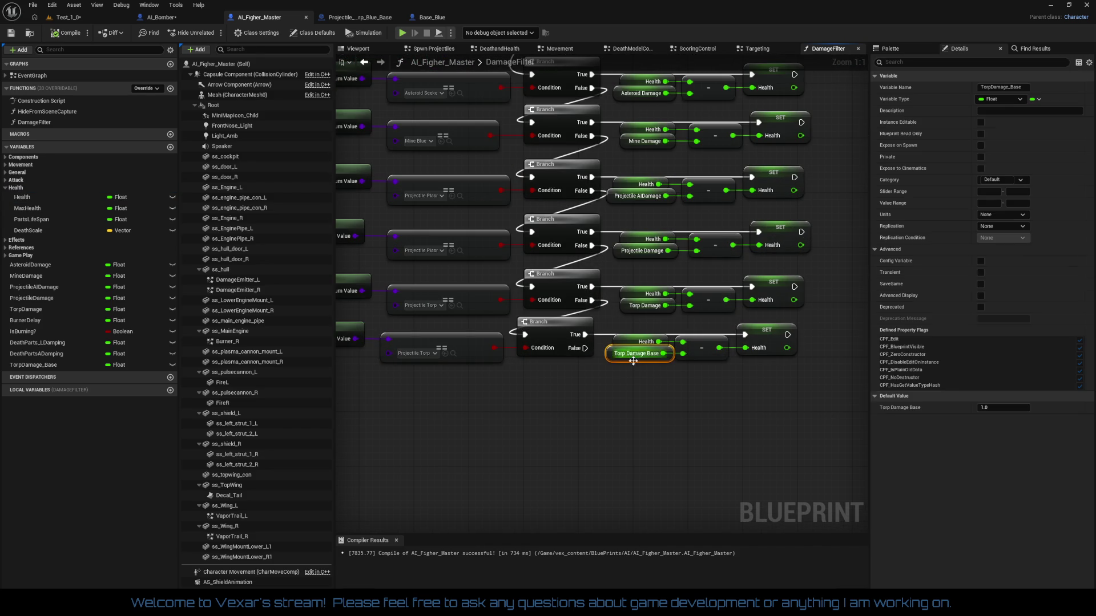
{"action": "left_click_drag", "start_coordinate": [1004, 407], "coordinate": [1019, 455]}
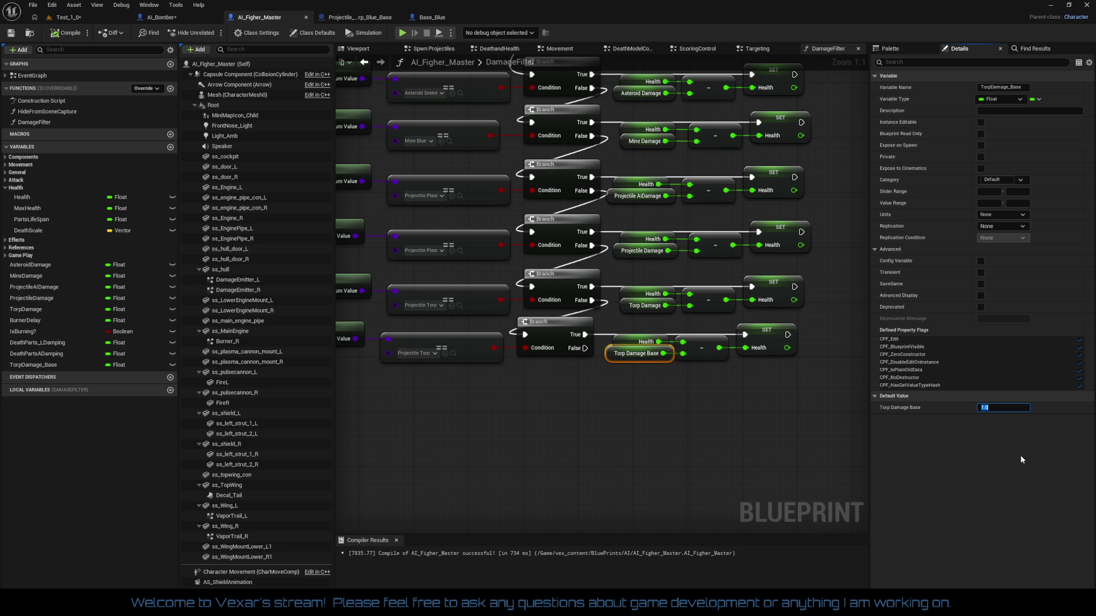
{"action": "left_click", "coordinate": [71, 33]}
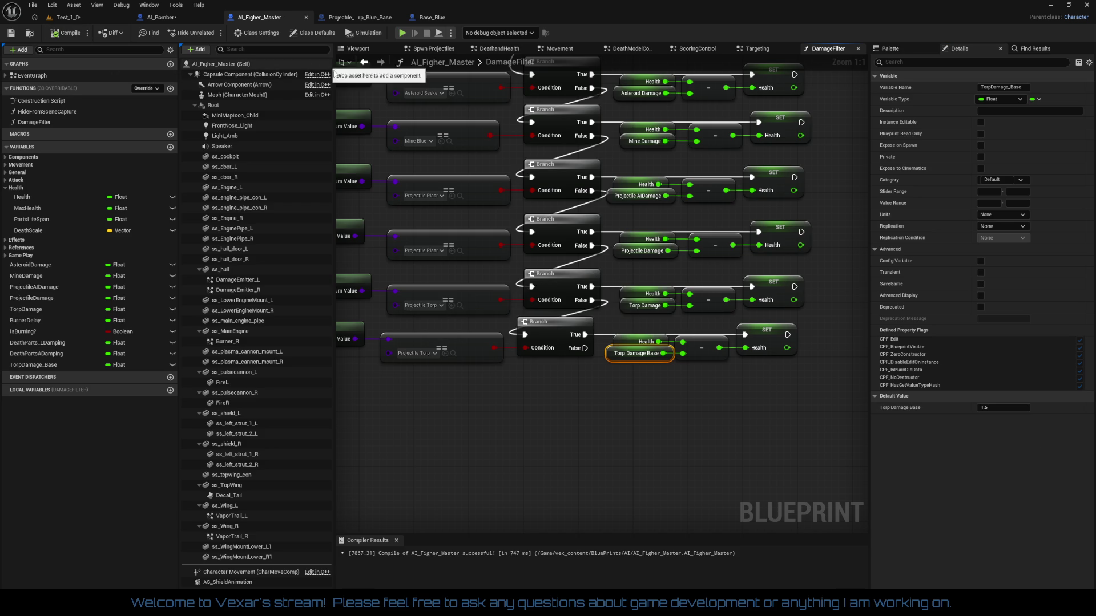
- Delete AI_Bomber's existing DamageFilter function
{"action": "left_click", "coordinate": [163, 18]}
{"action": "scroll", "coordinate": [372, 114], "scroll_direction": "down", "scroll_amount": 4}
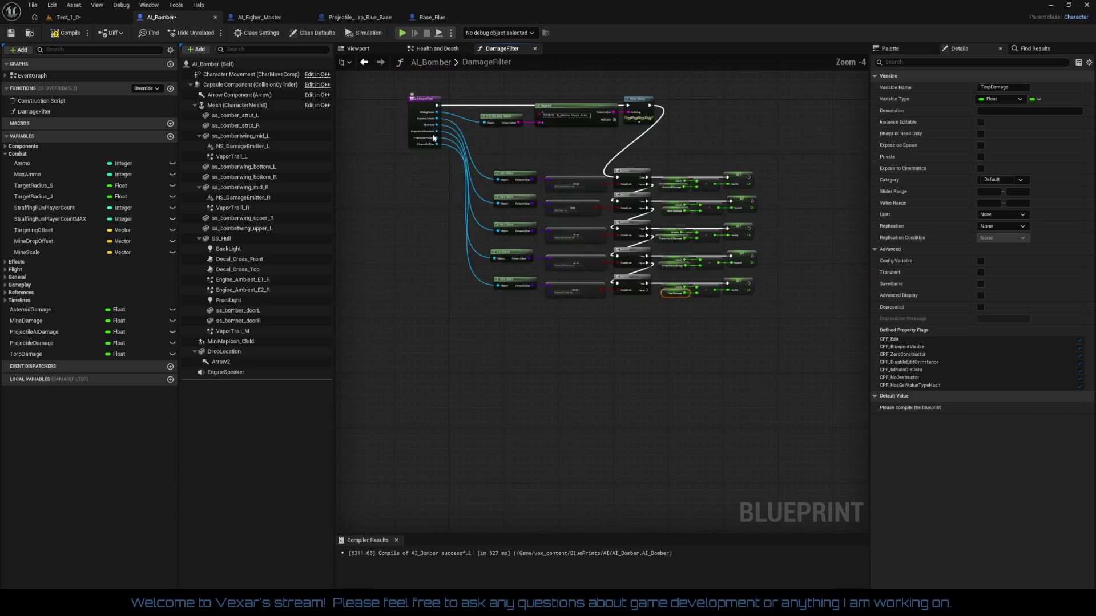
{"action": "right_click", "coordinate": [38, 108]}
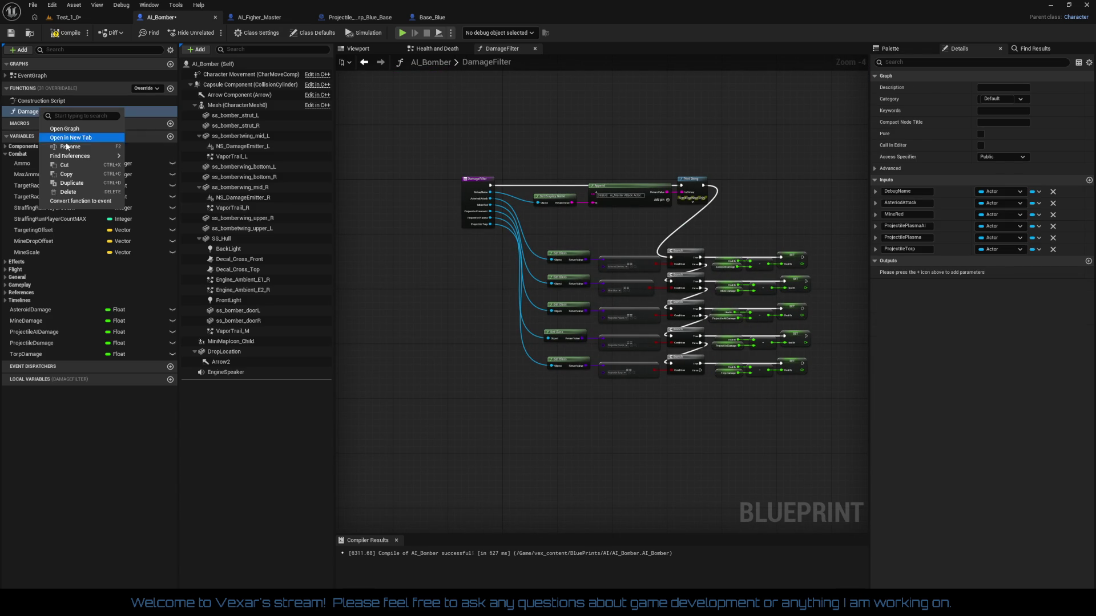
{"action": "key", "text": "Escape"}
{"action": "key", "text": "Delete"}
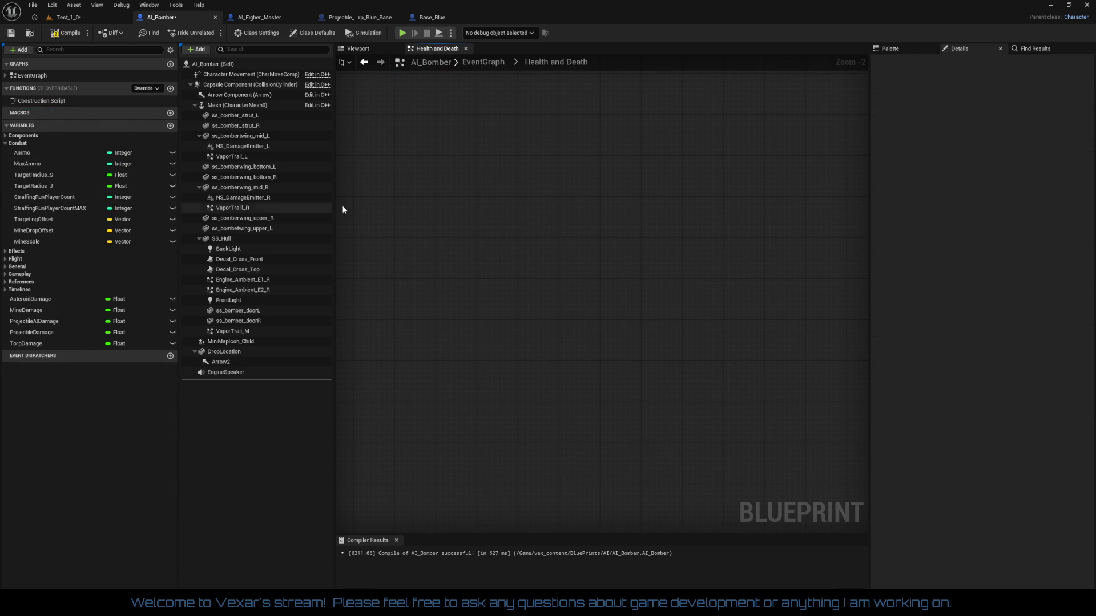
- Compile AI_Figher_Master, copy its DamageFilter function, and paste it into AI_Bomber
{"action": "left_click", "coordinate": [260, 18]}
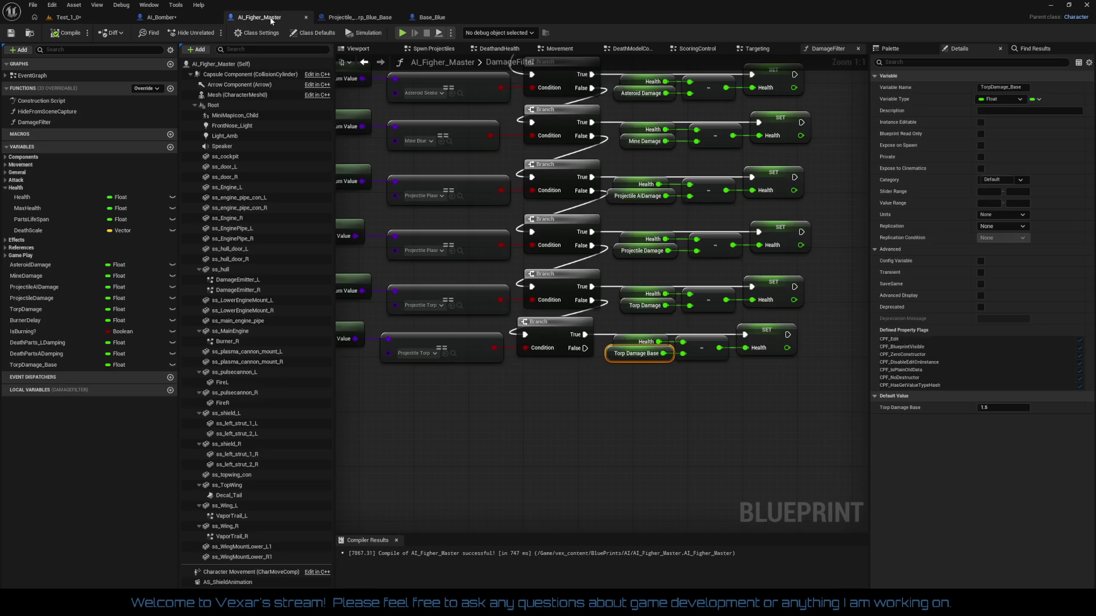
{"action": "scroll", "coordinate": [510, 179], "scroll_direction": "up", "scroll_amount": 3}
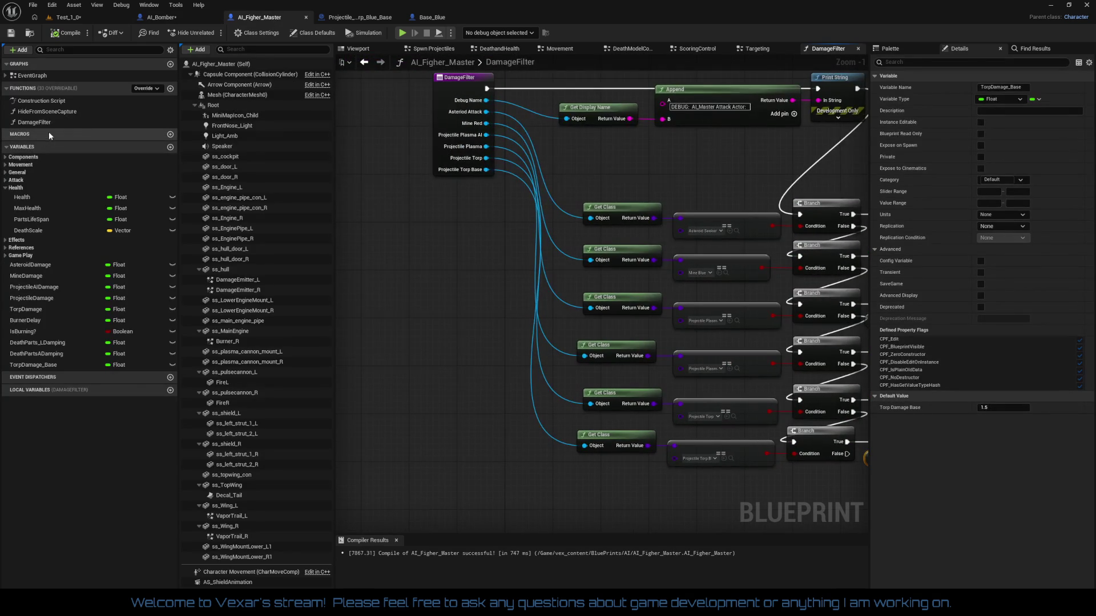
{"action": "left_click", "coordinate": [71, 35]}
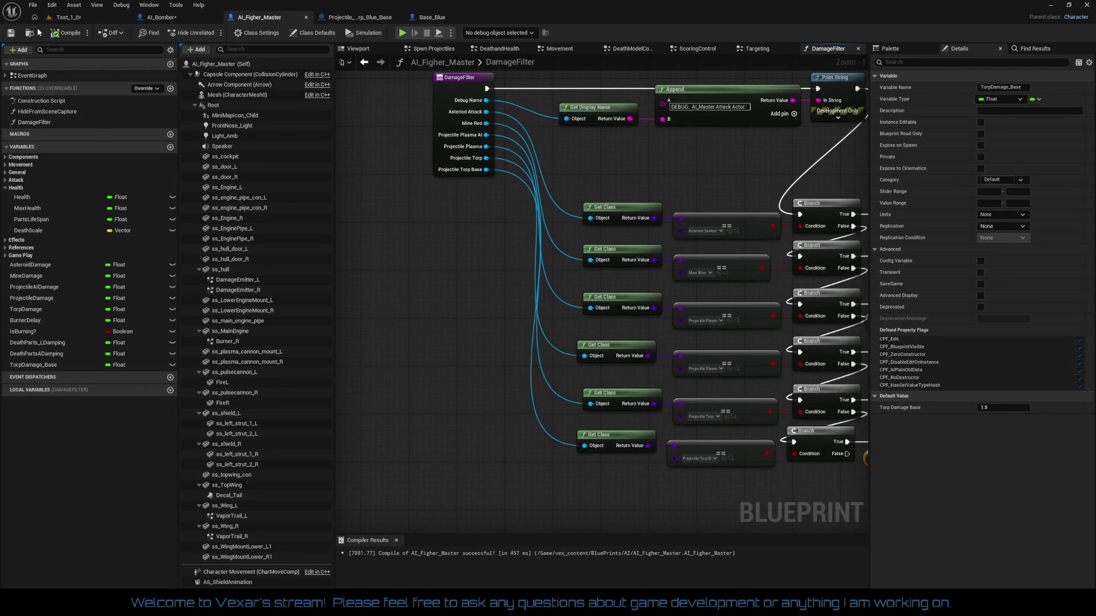
{"action": "right_click", "coordinate": [33, 123]}
{"action": "left_click", "coordinate": [57, 187]}
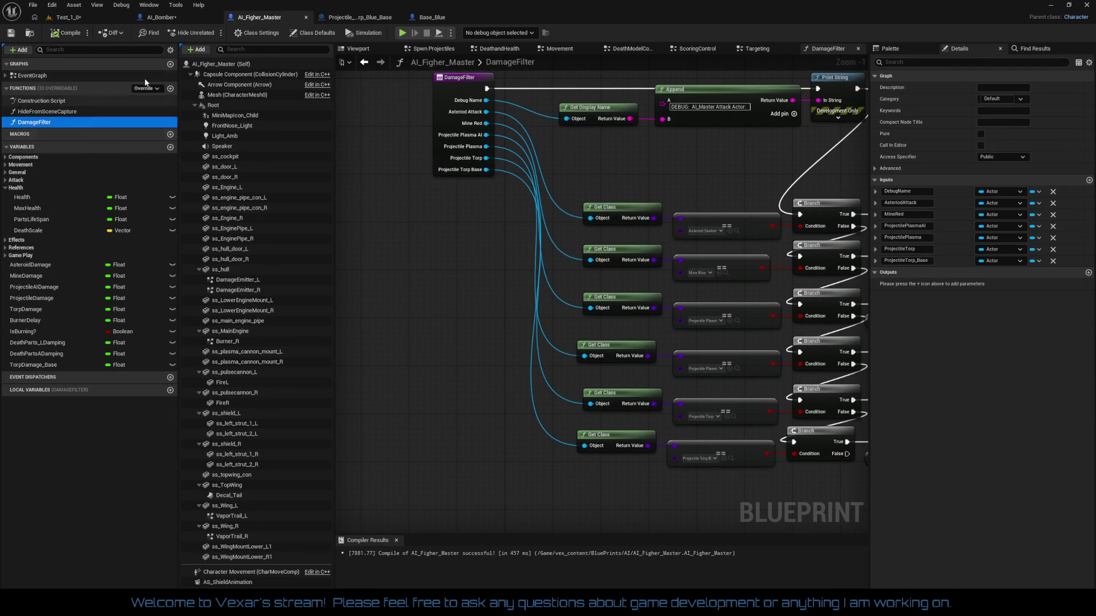
{"action": "left_click", "coordinate": [162, 17]}
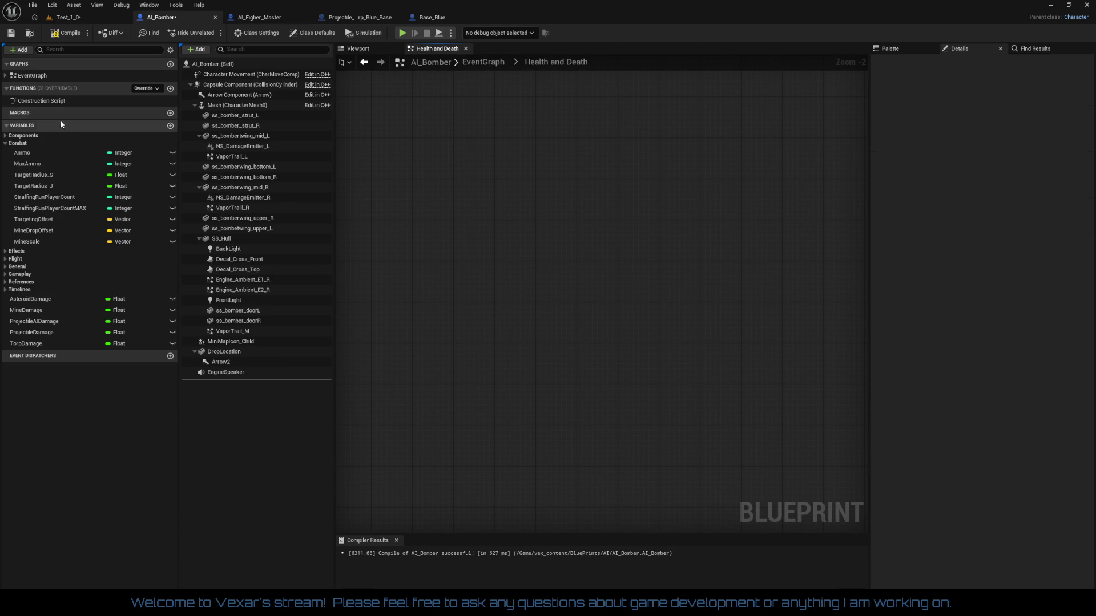
{"action": "right_click", "coordinate": [20, 87]}
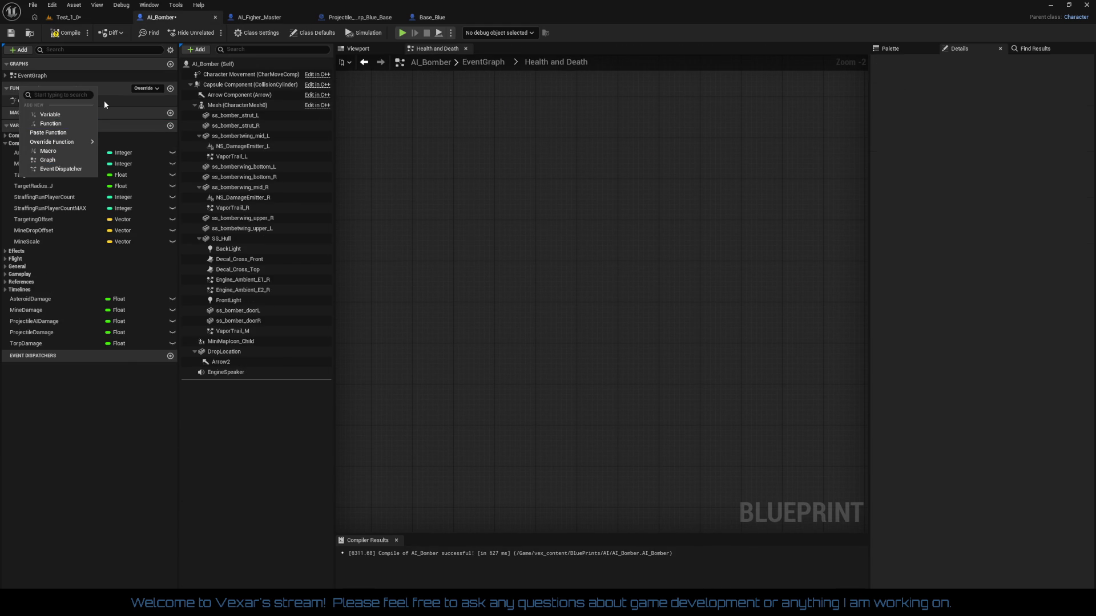
{"action": "left_click", "coordinate": [59, 134]}
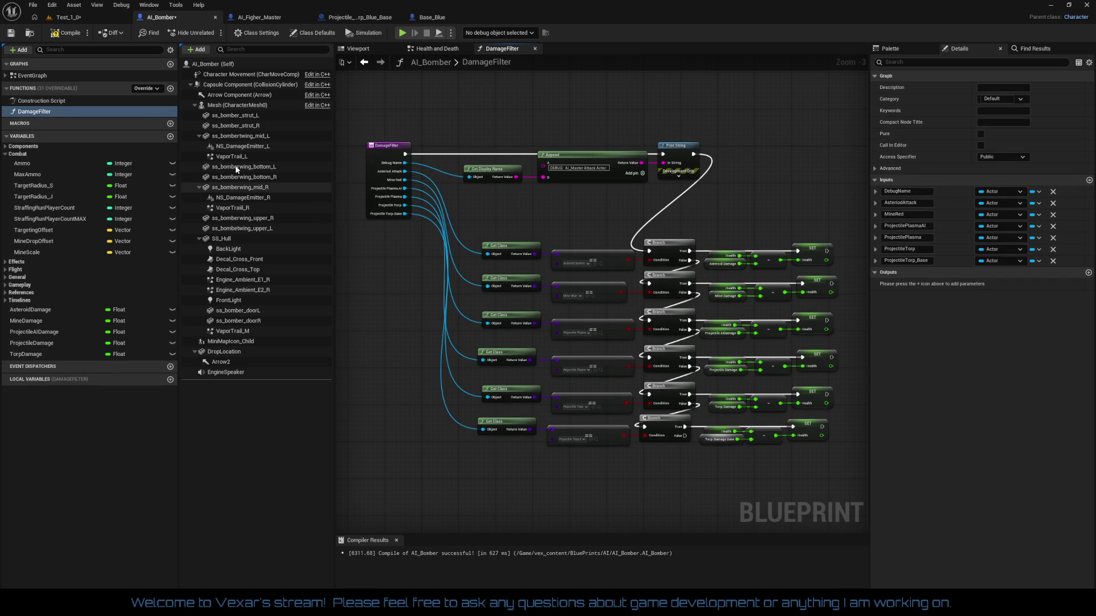
- Create the missing TorpDamage_Base variable from the erroring node in AI_Bomber and recompile cleanly
{"action": "left_click", "coordinate": [68, 35]}
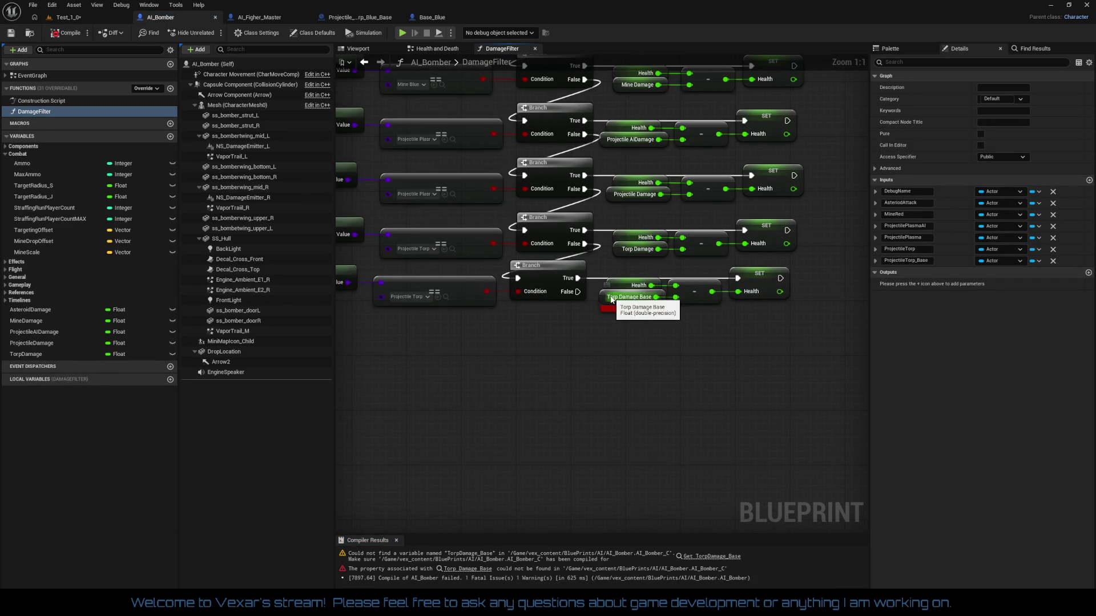
{"action": "right_click", "coordinate": [613, 297]}
{"action": "mouse_move", "coordinate": [637, 353]}
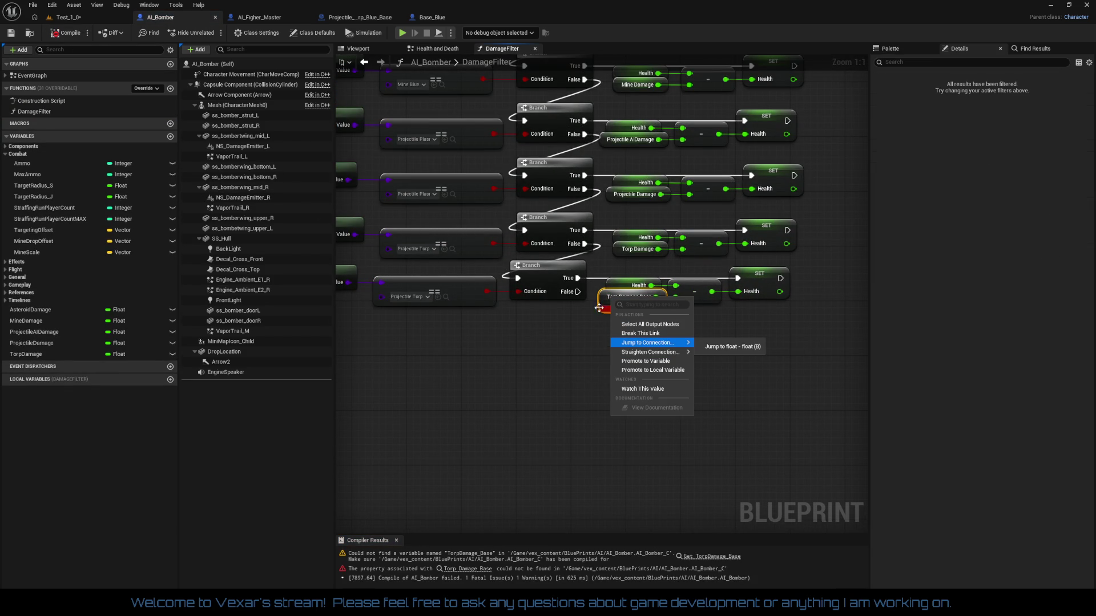
{"action": "right_click", "coordinate": [598, 309]}
{"action": "left_click", "coordinate": [631, 318]}
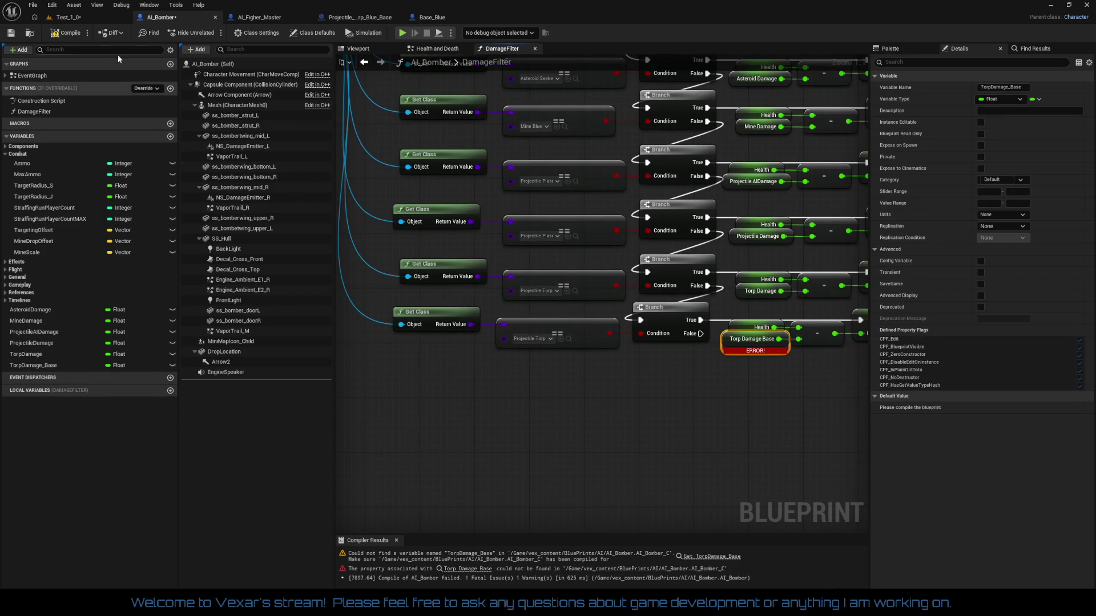
{"action": "left_click", "coordinate": [67, 32]}
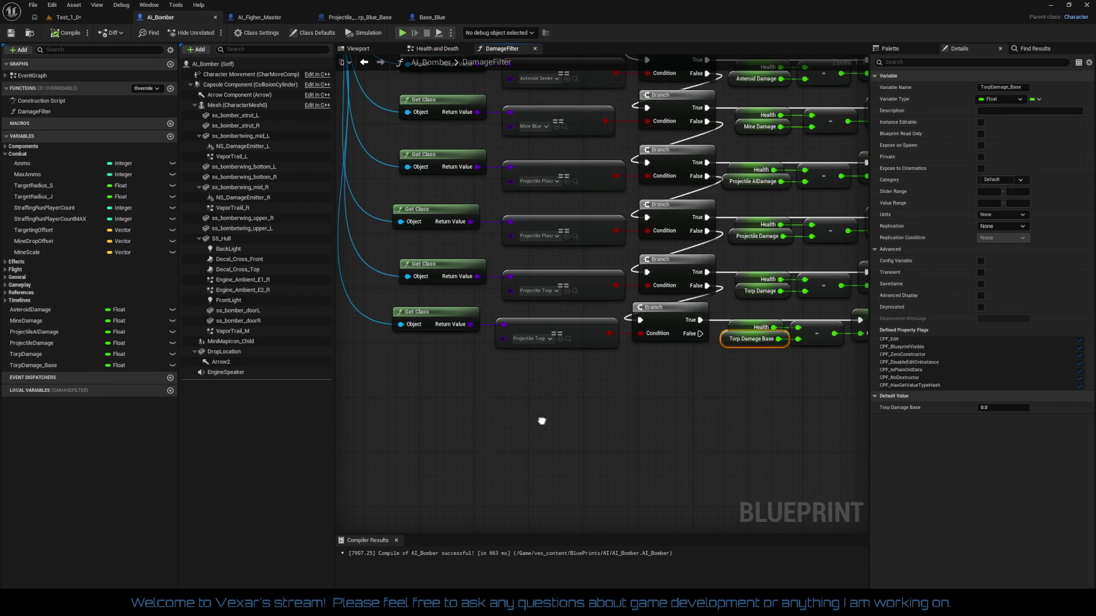
{"action": "scroll", "coordinate": [515, 391], "scroll_direction": "down", "scroll_amount": 1}
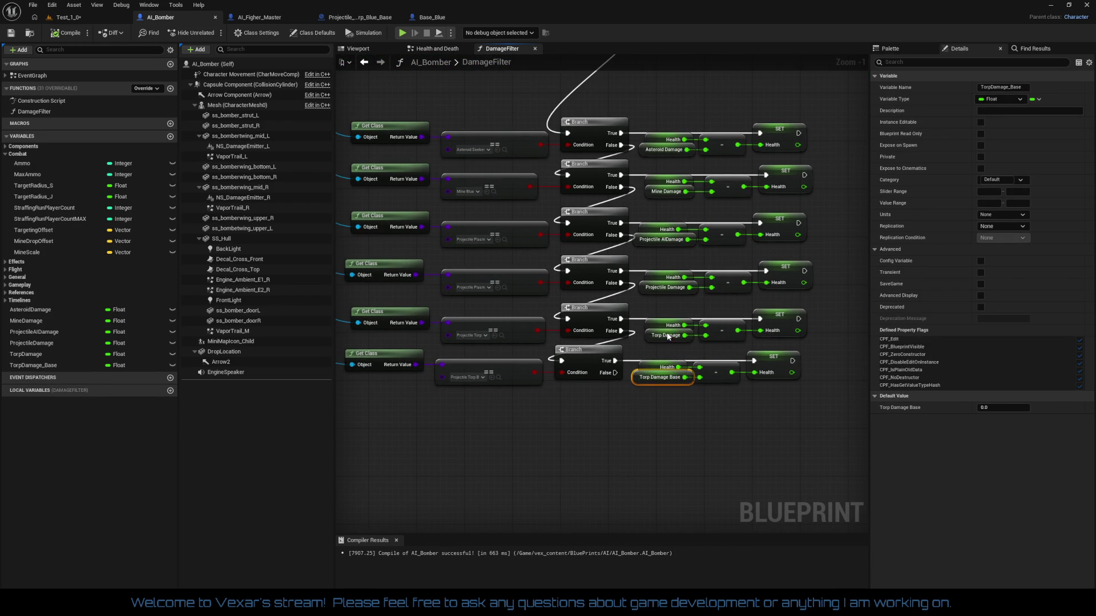
- Inspect the Torp, Projectile, Projectile AI, Mine and Asteroid Damage getters in turn
{"action": "left_click", "coordinate": [659, 335]}
{"action": "left_click", "coordinate": [660, 290]}
{"action": "left_click", "coordinate": [657, 240]}
{"action": "left_click", "coordinate": [665, 194]}
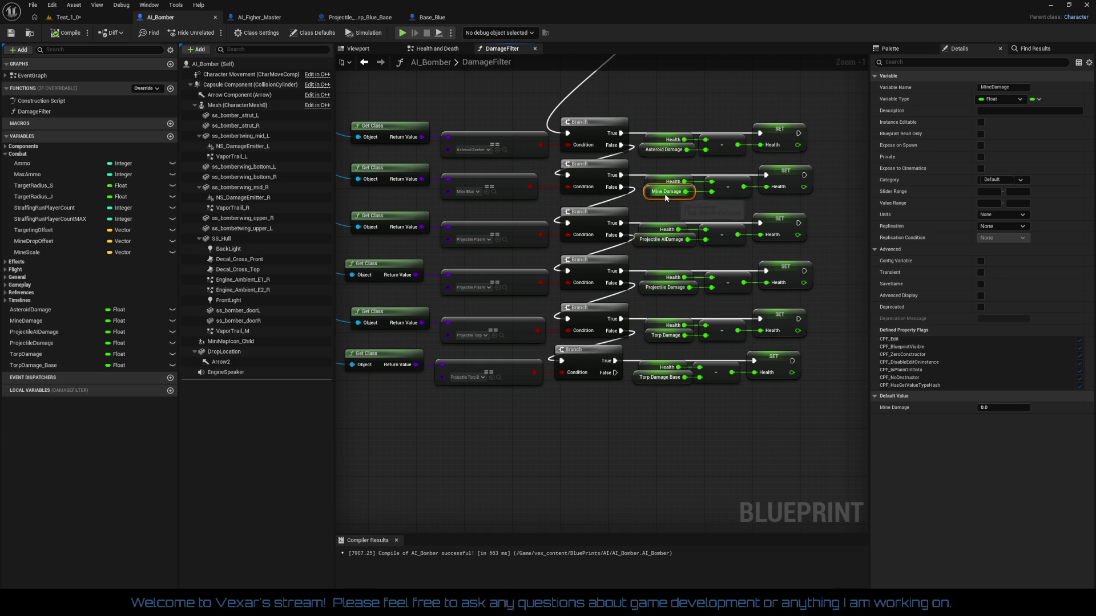
{"action": "left_click", "coordinate": [664, 150]}
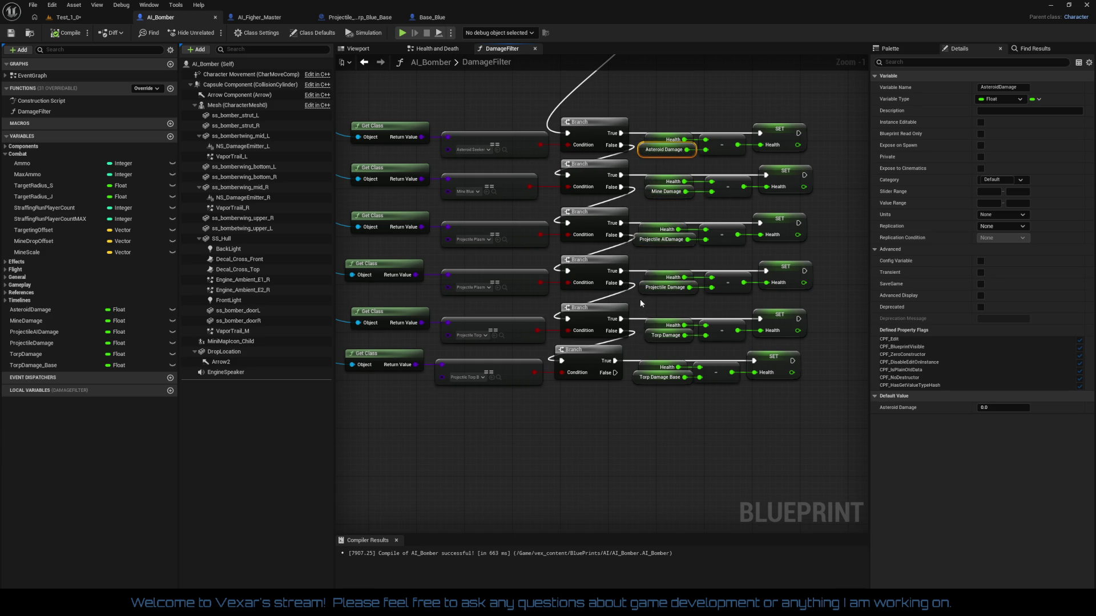
- Set Asteroid Damage's default value to 0.02, adjusting from 0.01 and 0.025
{"action": "left_click", "coordinate": [1010, 405]}
{"action": "type", "text": "0.01"}
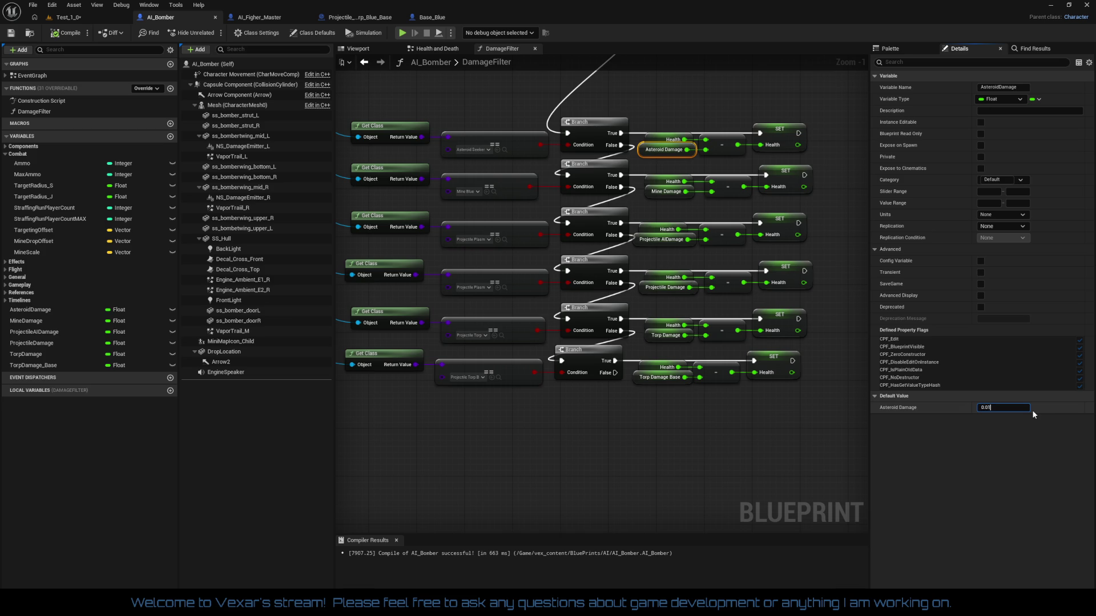
{"action": "key", "text": "Return"}
{"action": "key", "text": "End"}
{"action": "type", "text": "5"}
{"action": "key", "text": "Return"}
{"action": "key", "text": "End"}
{"action": "key", "text": "BackSpace"}
{"action": "key", "text": "Return"}
- Select the Mine Damage getter and start editing its default value
{"action": "mouse_move", "coordinate": [648, 224]}
{"action": "left_mouse_down"}
{"action": "mouse_move", "coordinate": [694, 244]}
{"action": "mouse_move", "coordinate": [694, 273]}
{"action": "mouse_move", "coordinate": [629, 245]}
{"action": "left_mouse_up"}
{"action": "left_click", "coordinate": [622, 230]}
{"action": "left_click", "coordinate": [993, 407]}
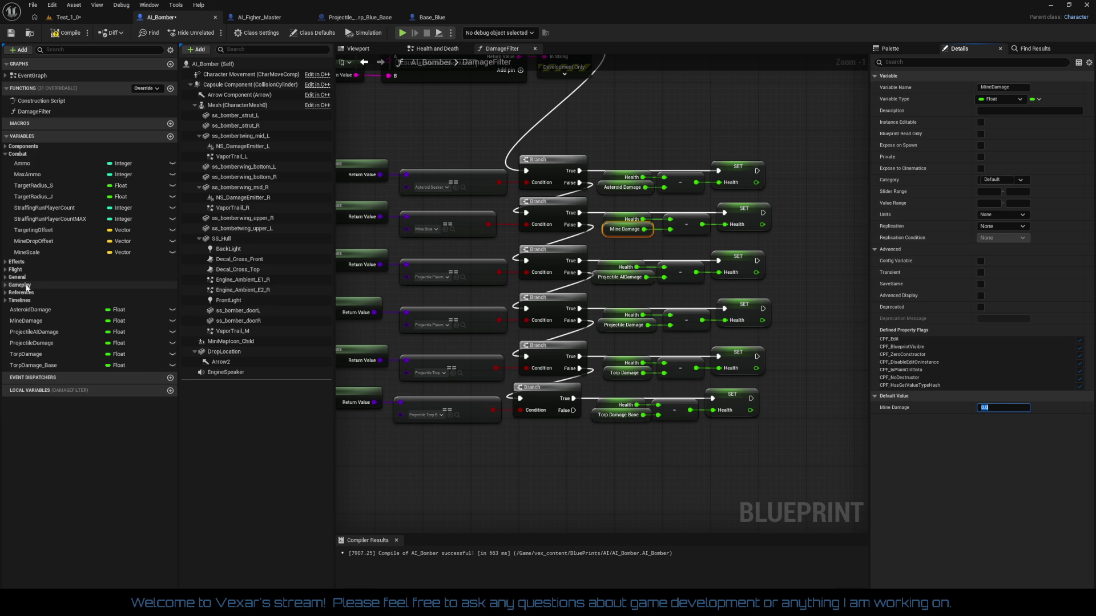
- Move Health above MaxHealth in the Gameplay variables, then return to the Health and Death graph
{"action": "left_click", "coordinate": [5, 277]}
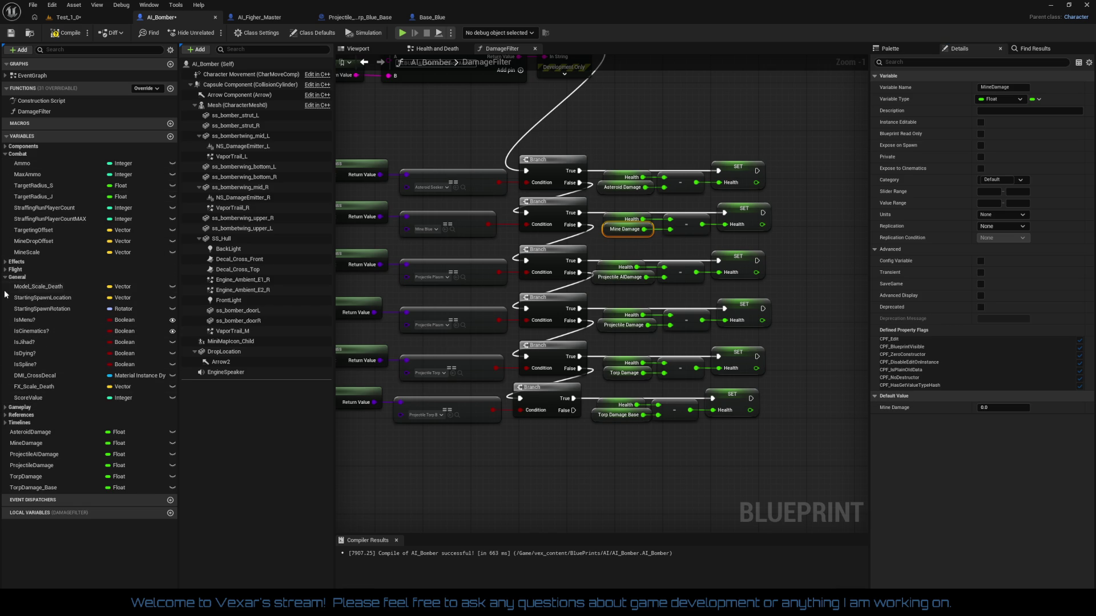
{"action": "left_click", "coordinate": [6, 278]}
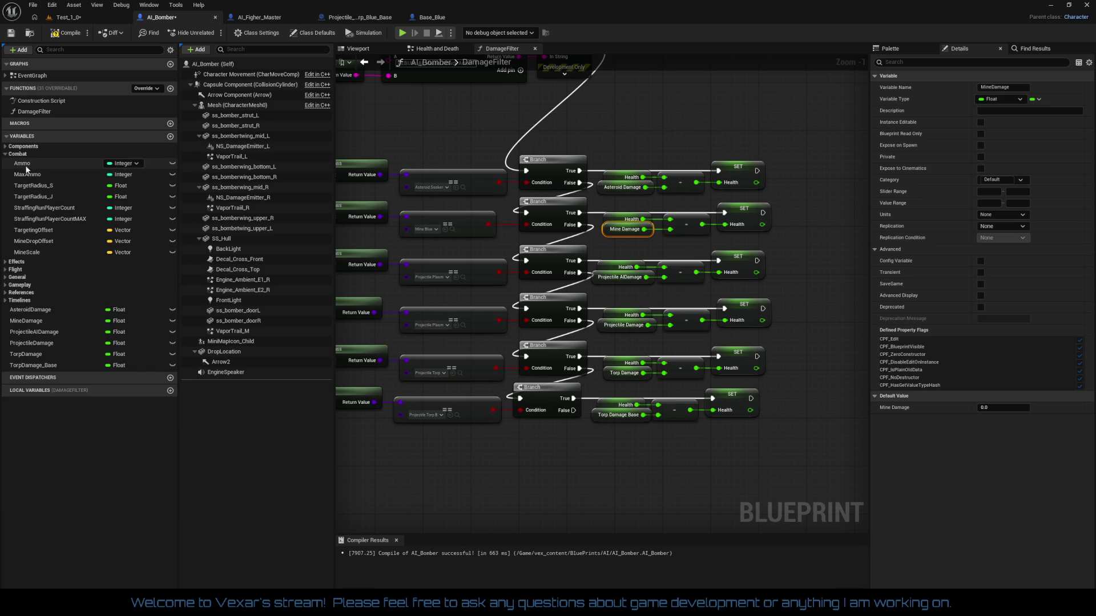
{"action": "left_click", "coordinate": [6, 287]}
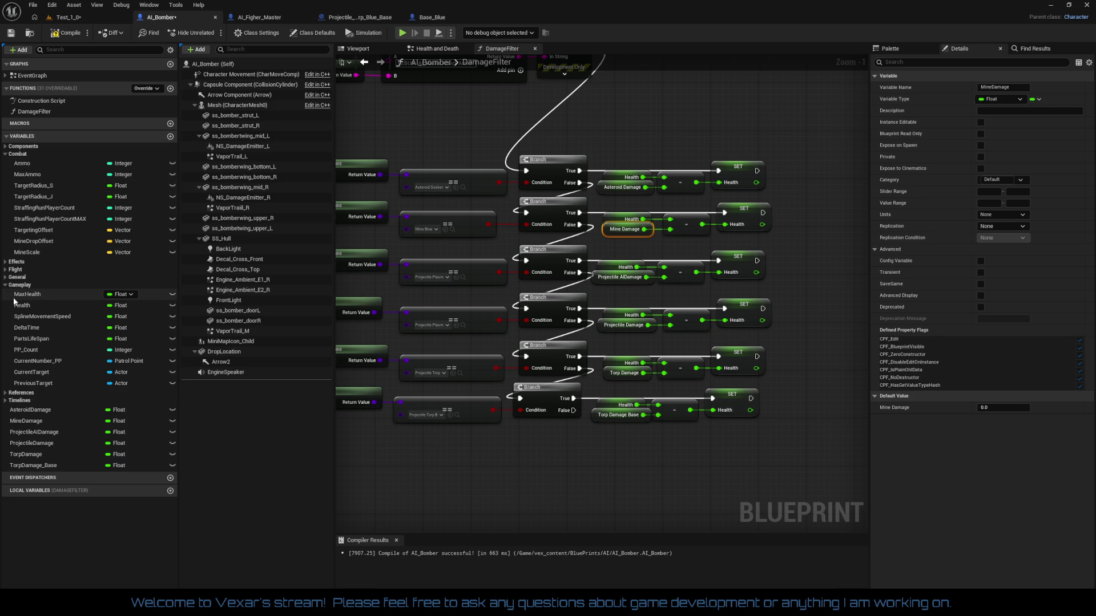
{"action": "left_click", "coordinate": [35, 308]}
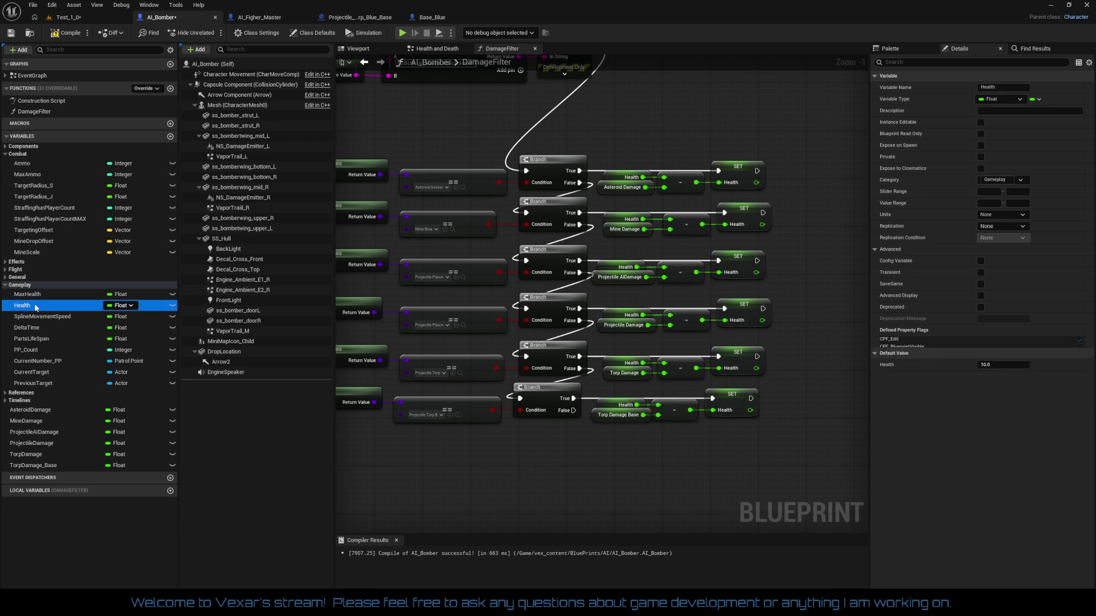
{"action": "left_click_drag", "start_coordinate": [34, 307], "coordinate": [28, 298]}
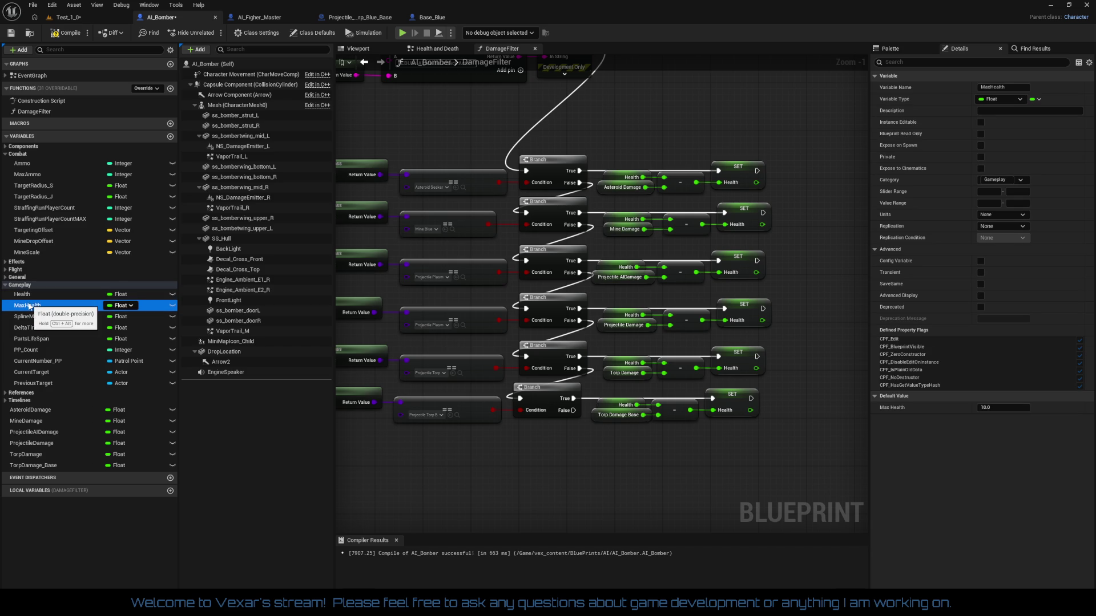
{"action": "left_click", "coordinate": [29, 307]}
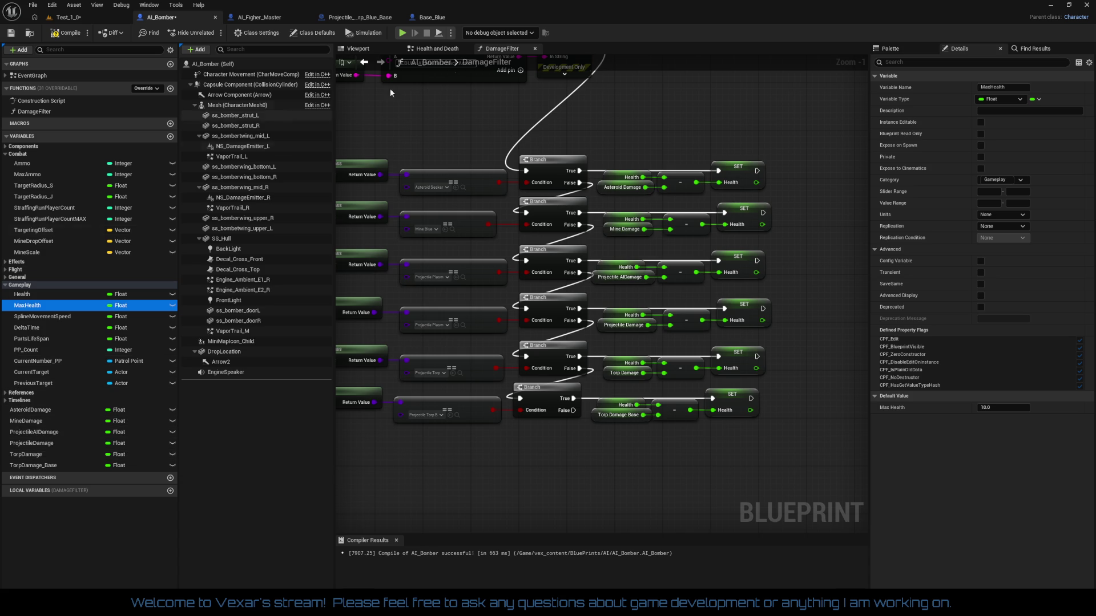
{"action": "left_click", "coordinate": [451, 49]}
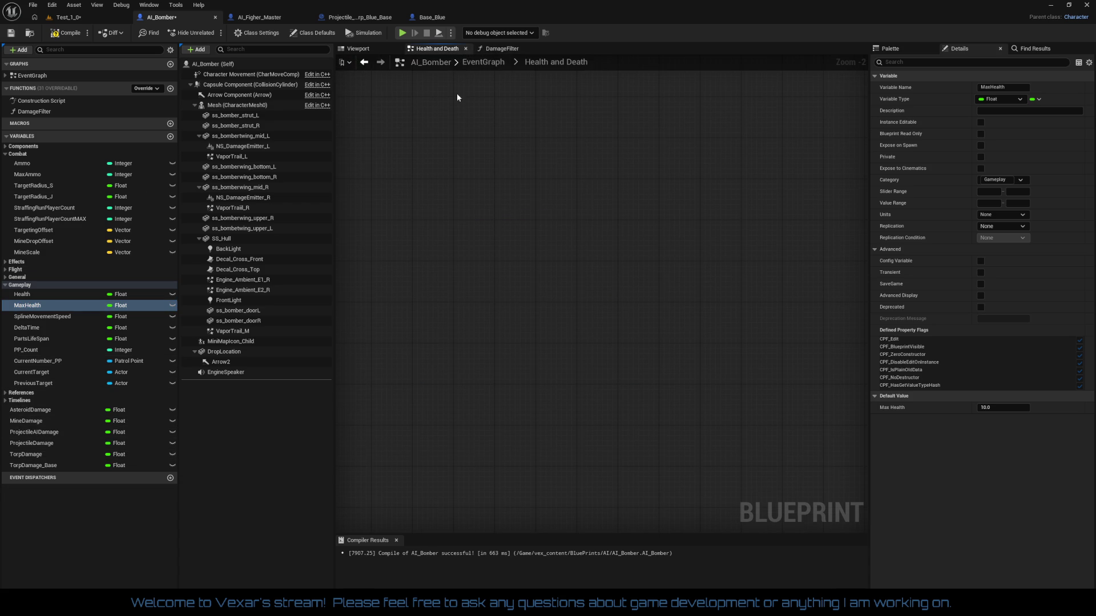
- From AI_Bomber's main EventGraph, open the Targeting collapsed graph in the Core comment
{"action": "scroll", "coordinate": [608, 352], "scroll_direction": "down", "scroll_amount": 7}
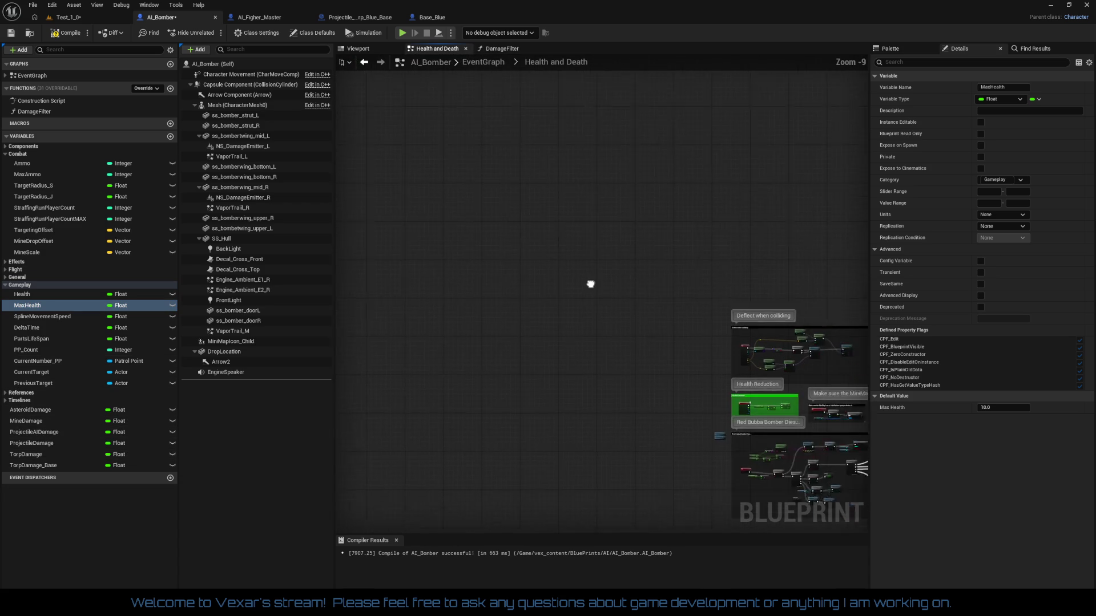
{"action": "scroll", "coordinate": [543, 287], "scroll_direction": "up", "scroll_amount": 5}
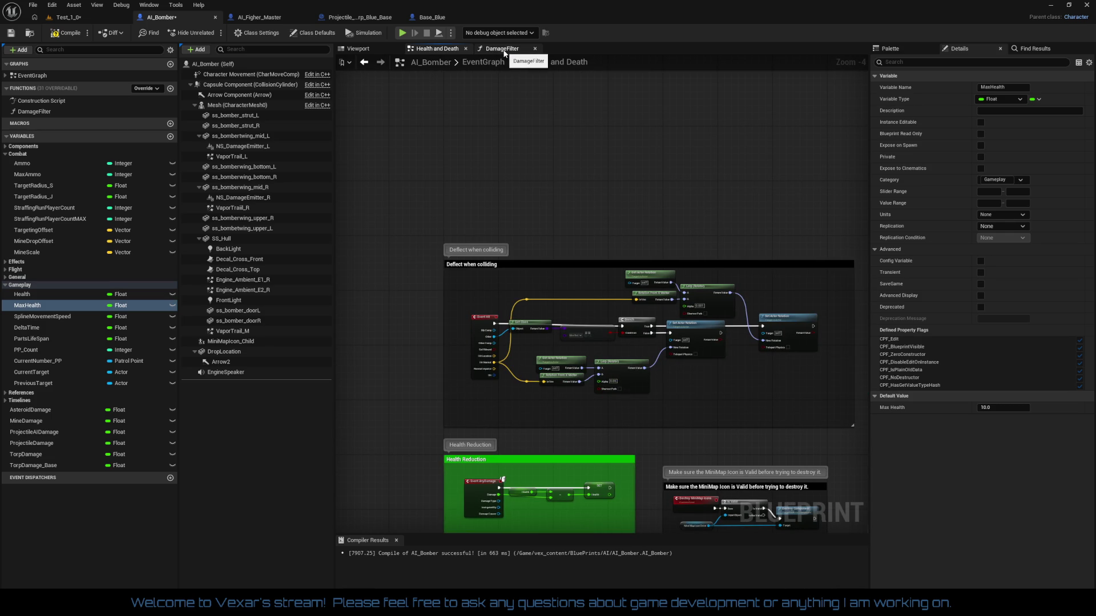
{"action": "left_click", "coordinate": [467, 64]}
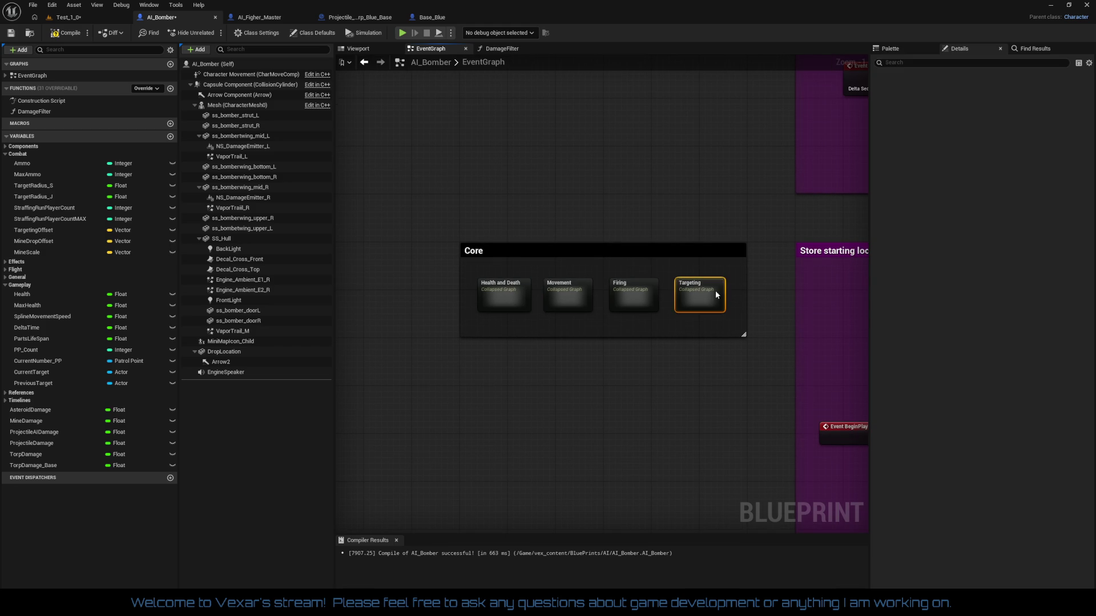
{"action": "double_click", "coordinate": [715, 290]}
{"action": "scroll", "coordinate": [679, 267], "scroll_direction": "up", "scroll_amount": 6}
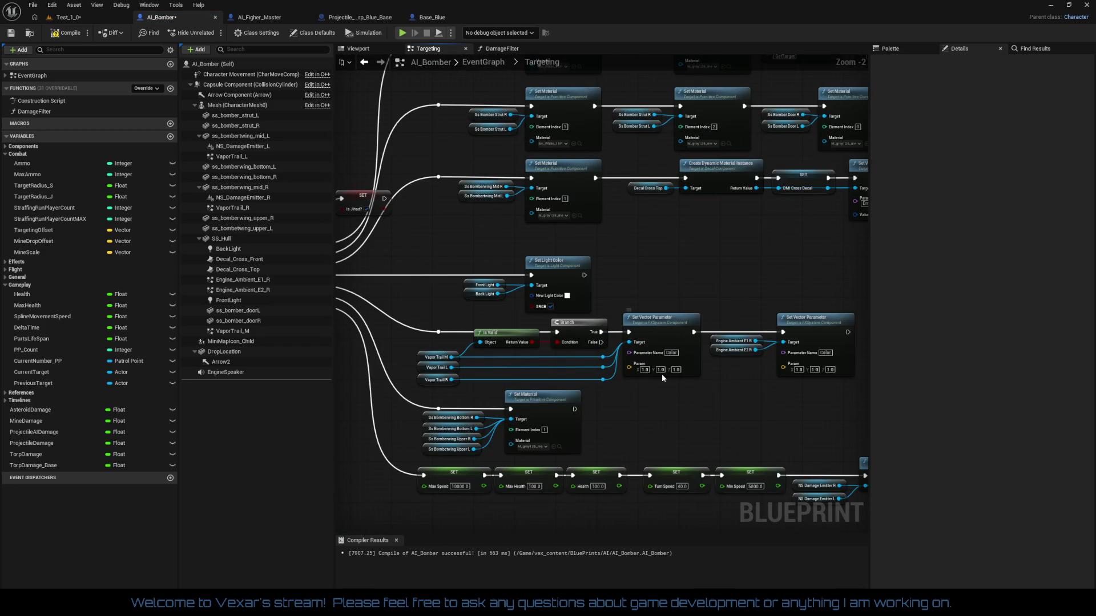
{"action": "scroll", "coordinate": [594, 320], "scroll_direction": "up", "scroll_amount": 2}
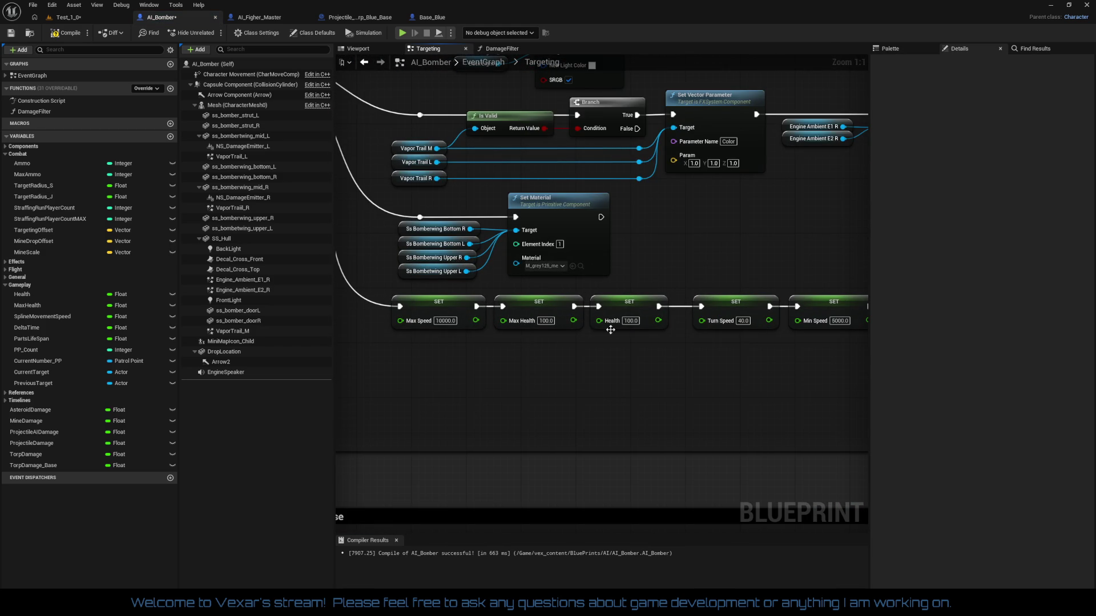
{"action": "mouse_move", "coordinate": [790, 347]}
{"action": "left_mouse_down"}
{"action": "mouse_move", "coordinate": [677, 350]}
{"action": "mouse_move", "coordinate": [710, 439]}
{"action": "left_mouse_up"}
{"action": "scroll", "coordinate": [710, 439], "scroll_direction": "down", "scroll_amount": 3}
{"action": "scroll", "coordinate": [559, 339], "scroll_direction": "up", "scroll_amount": 3}
{"action": "mouse_move", "coordinate": [629, 237]}
{"action": "left_mouse_down"}
{"action": "mouse_move", "coordinate": [796, 262]}
{"action": "mouse_move", "coordinate": [615, 353]}
{"action": "mouse_move", "coordinate": [743, 395]}
{"action": "mouse_move", "coordinate": [739, 239]}
{"action": "left_mouse_up"}
{"action": "mouse_move", "coordinate": [623, 337]}
{"action": "left_mouse_down"}
{"action": "mouse_move", "coordinate": [690, 95]}
{"action": "mouse_move", "coordinate": [798, 197]}
{"action": "mouse_move", "coordinate": [371, 205]}
{"action": "left_mouse_up"}
{"action": "mouse_move", "coordinate": [742, 240]}
{"action": "left_mouse_down"}
{"action": "mouse_move", "coordinate": [354, 257]}
{"action": "mouse_move", "coordinate": [570, 268]}
{"action": "mouse_move", "coordinate": [513, 171]}
{"action": "mouse_move", "coordinate": [485, 200]}
{"action": "left_mouse_up"}
{"action": "left_click_drag", "start_coordinate": [556, 86], "coordinate": [557, 285]}
{"action": "mouse_move", "coordinate": [557, 114]}
{"action": "left_mouse_down"}
{"action": "mouse_move", "coordinate": [550, 307]}
{"action": "mouse_move", "coordinate": [639, 485]}
{"action": "mouse_move", "coordinate": [657, 197]}
{"action": "mouse_move", "coordinate": [638, 266]}
{"action": "mouse_move", "coordinate": [400, 228]}
{"action": "left_mouse_up"}
{"action": "mouse_move", "coordinate": [742, 257]}
{"action": "left_mouse_down"}
{"action": "mouse_move", "coordinate": [542, 240]}
{"action": "mouse_move", "coordinate": [400, 211]}
{"action": "mouse_move", "coordinate": [354, 186]}
{"action": "left_mouse_up"}
{"action": "mouse_move", "coordinate": [742, 200]}
{"action": "left_mouse_down"}
{"action": "mouse_move", "coordinate": [439, 234]}
{"action": "mouse_move", "coordinate": [228, 177]}
{"action": "mouse_move", "coordinate": [571, 433]}
{"action": "mouse_move", "coordinate": [571, 257]}
{"action": "left_mouse_up"}
{"action": "mouse_move", "coordinate": [840, 312]}
{"action": "left_mouse_down"}
{"action": "mouse_move", "coordinate": [841, 234]}
{"action": "mouse_move", "coordinate": [841, 396]}
{"action": "mouse_move", "coordinate": [840, 75]}
{"action": "left_mouse_up"}
{"action": "mouse_move", "coordinate": [628, 514]}
{"action": "left_mouse_down"}
{"action": "mouse_move", "coordinate": [656, 188]}
{"action": "mouse_move", "coordinate": [414, 299]}
{"action": "mouse_move", "coordinate": [368, 288]}
{"action": "left_mouse_up"}
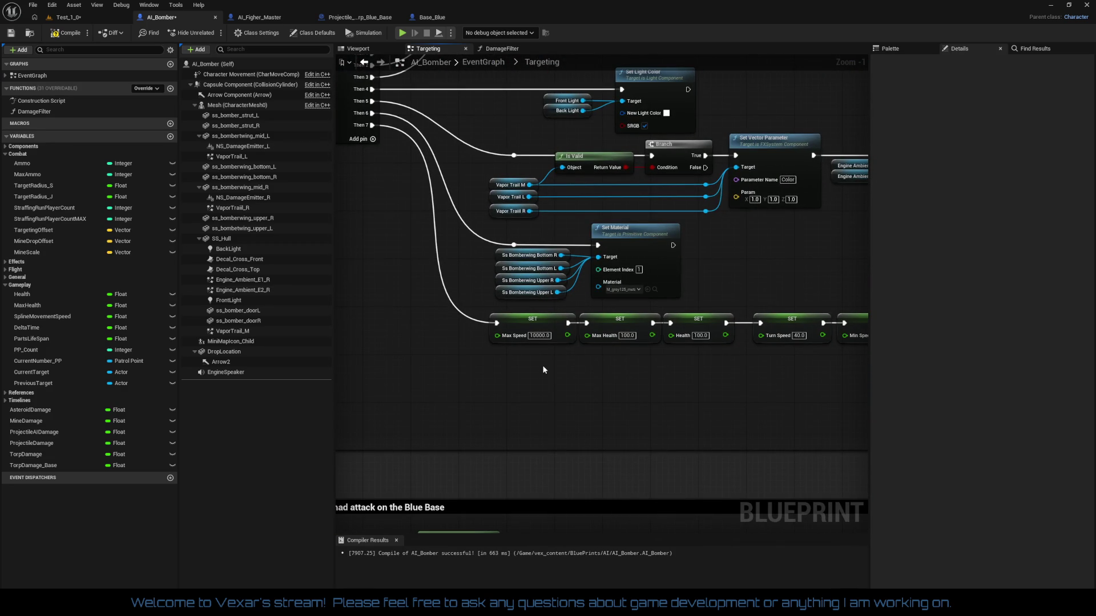
{"action": "scroll", "coordinate": [544, 370], "scroll_direction": "up", "scroll_amount": 1}
{"action": "left_click_drag", "start_coordinate": [543, 370], "coordinate": [485, 358]}
{"action": "left_click", "coordinate": [524, 323]}
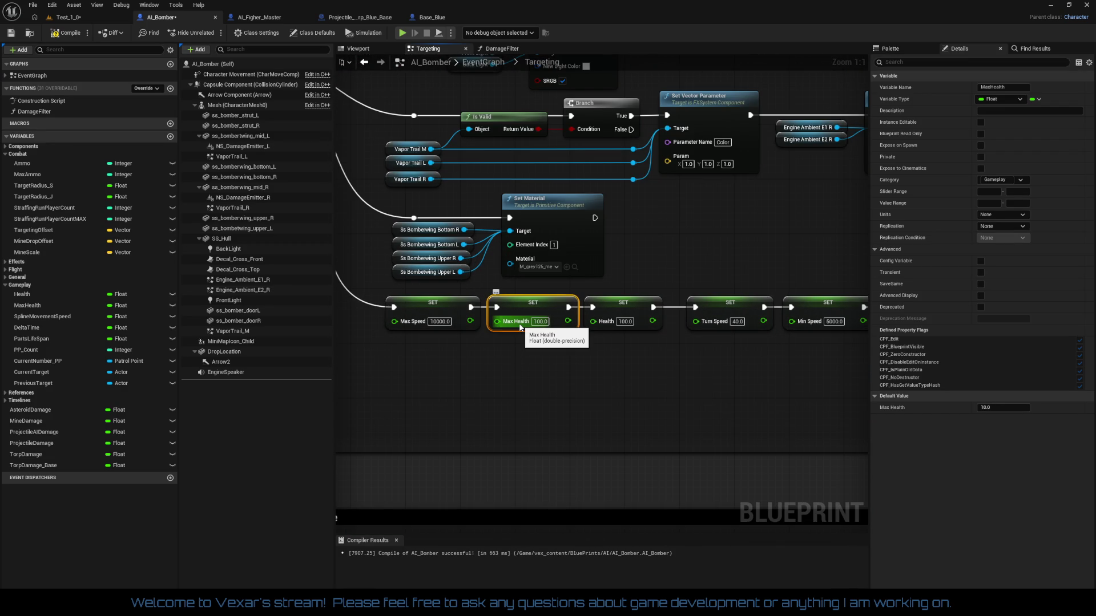
{"action": "left_click_drag", "start_coordinate": [491, 364], "coordinate": [535, 361]}
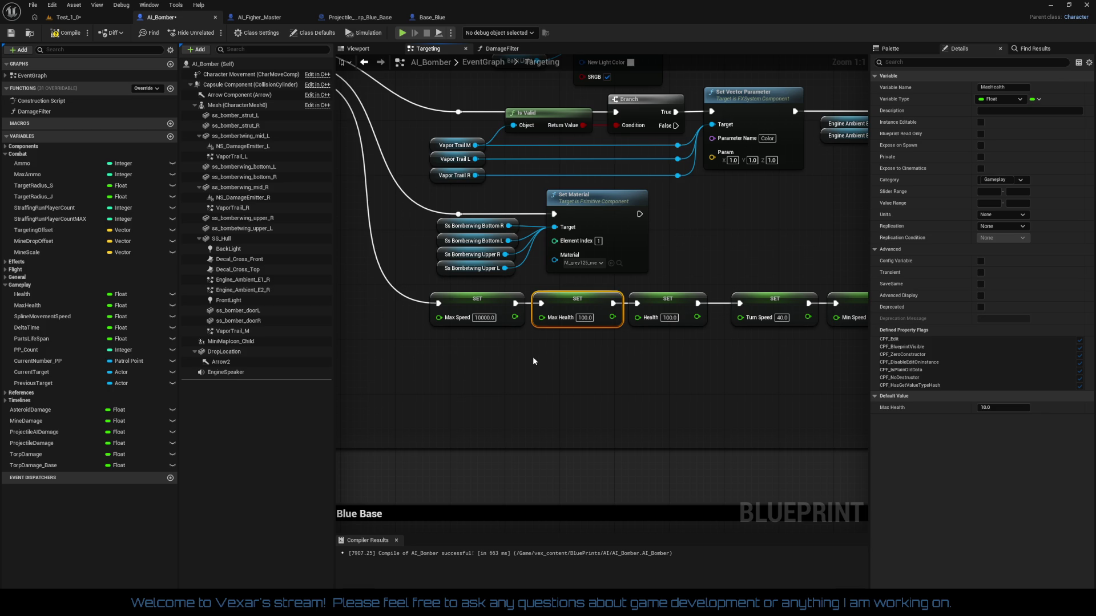
{"action": "left_click_drag", "start_coordinate": [533, 357], "coordinate": [599, 368]}
{"action": "right_click", "coordinate": [503, 332]}
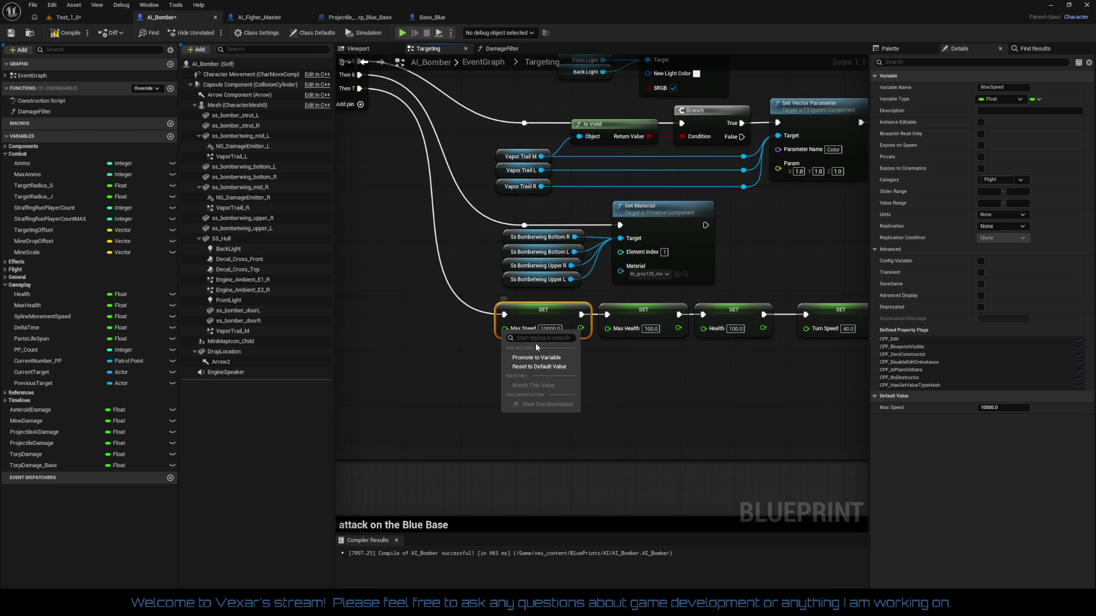
- Promote the Max Speed and Max Health pins to variables named J_MaxSpeed and J_MaxHealth
{"action": "left_click", "coordinate": [537, 359]}
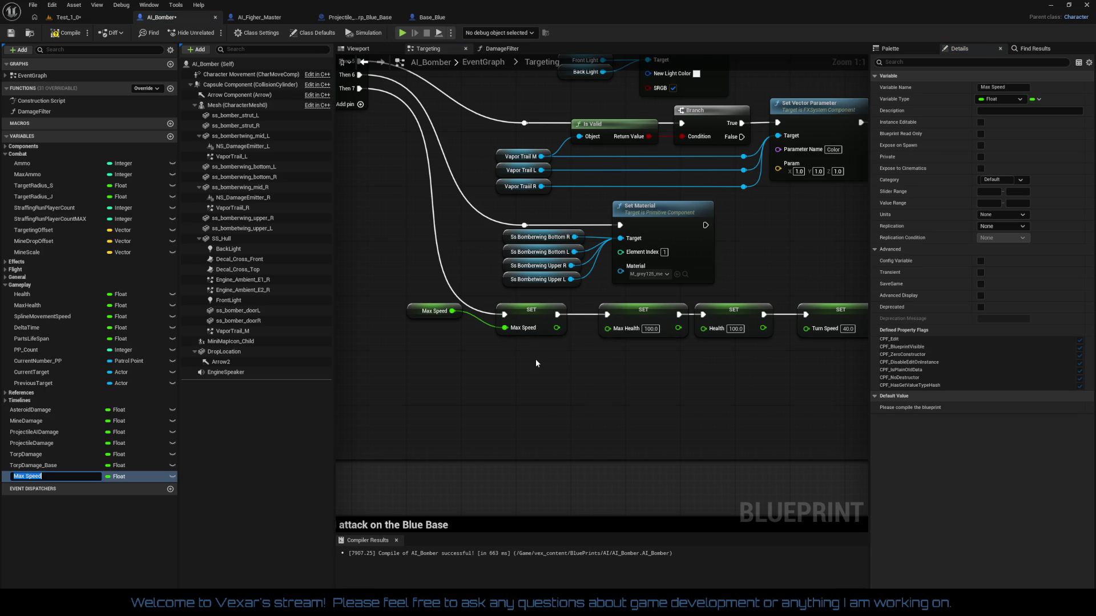
{"action": "key", "text": "Home"}
{"action": "type", "text": "J_"}
{"action": "key", "text": "BackSpace"}
{"action": "key", "text": "Return"}
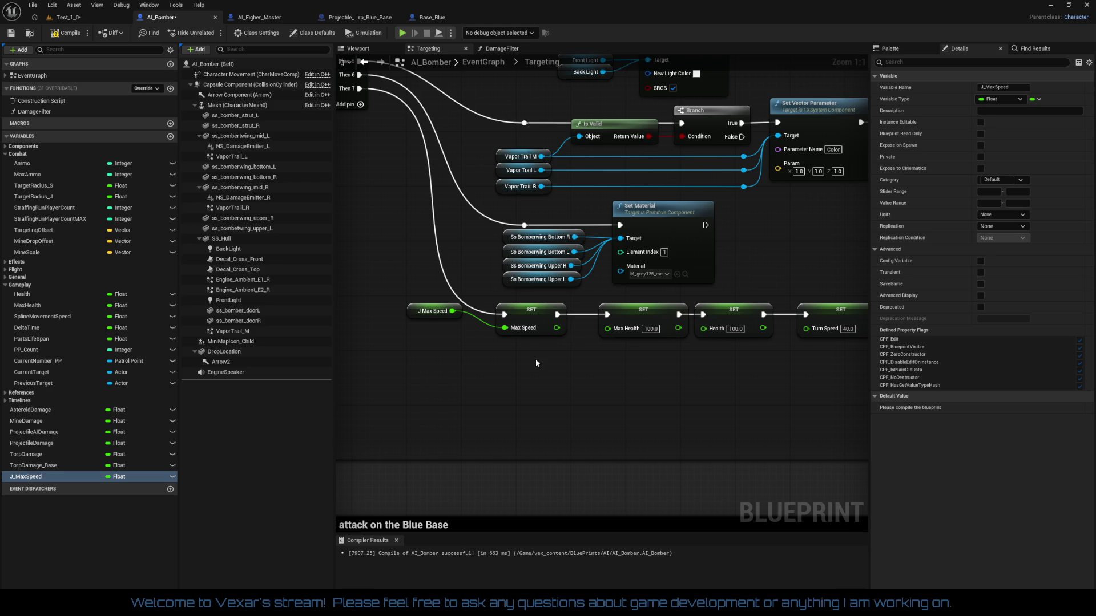
{"action": "right_click", "coordinate": [607, 332]}
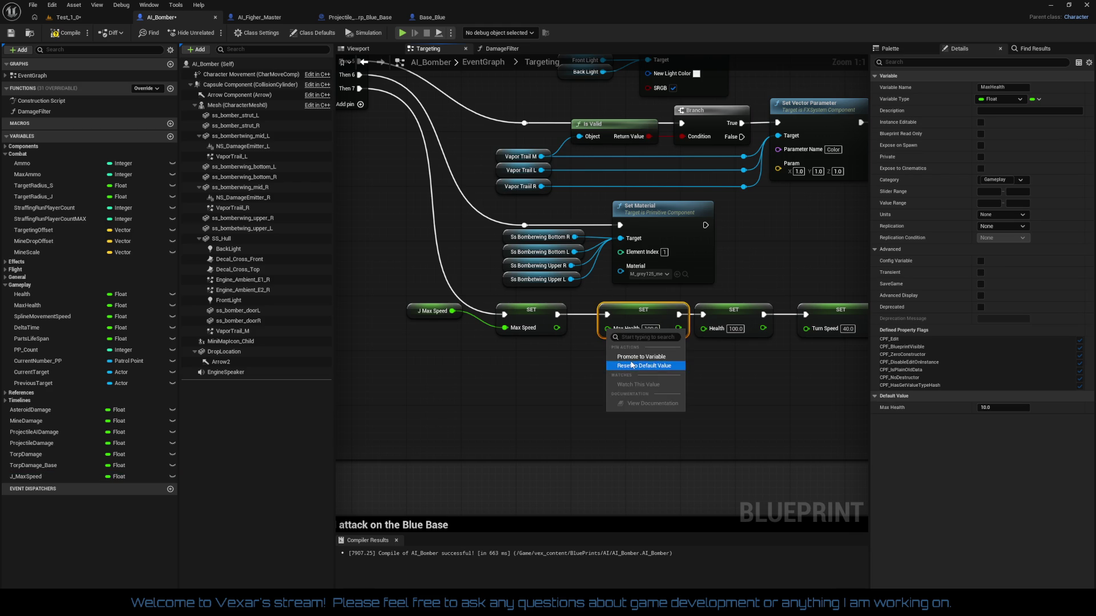
{"action": "left_click", "coordinate": [632, 358]}
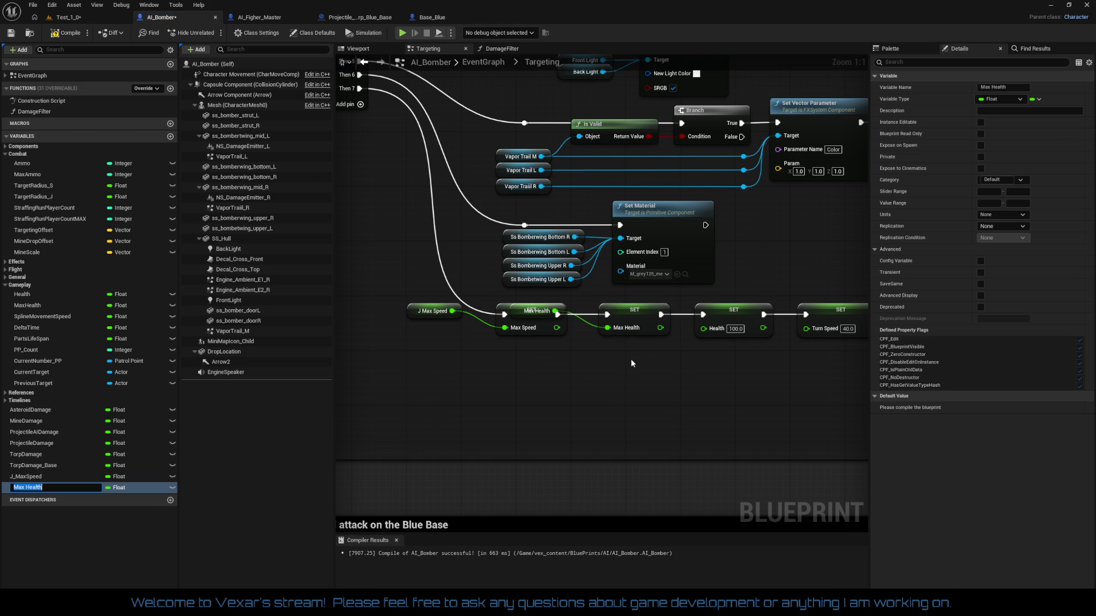
{"action": "key", "text": "Home"}
{"action": "type", "text": "J_"}
{"action": "key", "text": "BackSpace"}
{"action": "key", "text": "Return"}
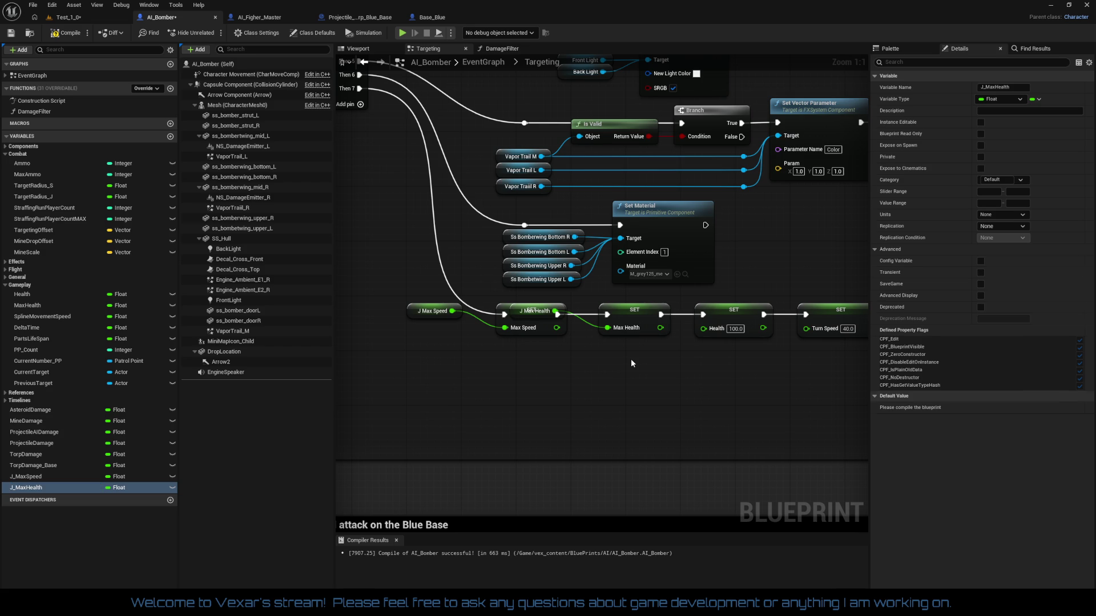
- Rename the Health SET node's promoted variable to J_Health
{"action": "left_click_drag", "start_coordinate": [629, 359], "coordinate": [518, 346]}
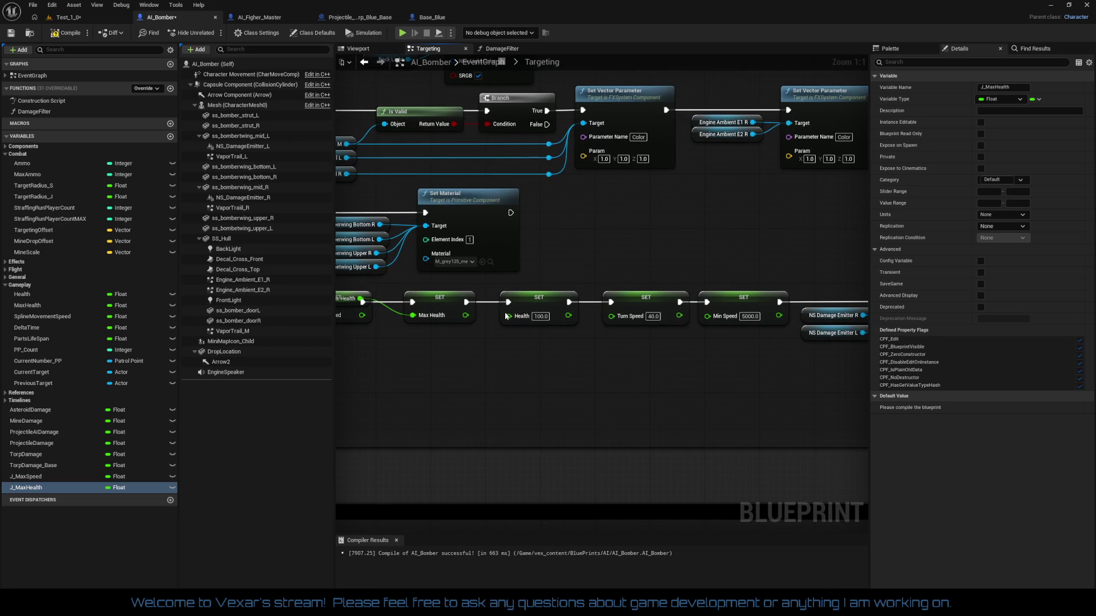
{"action": "left_click", "coordinate": [512, 318]}
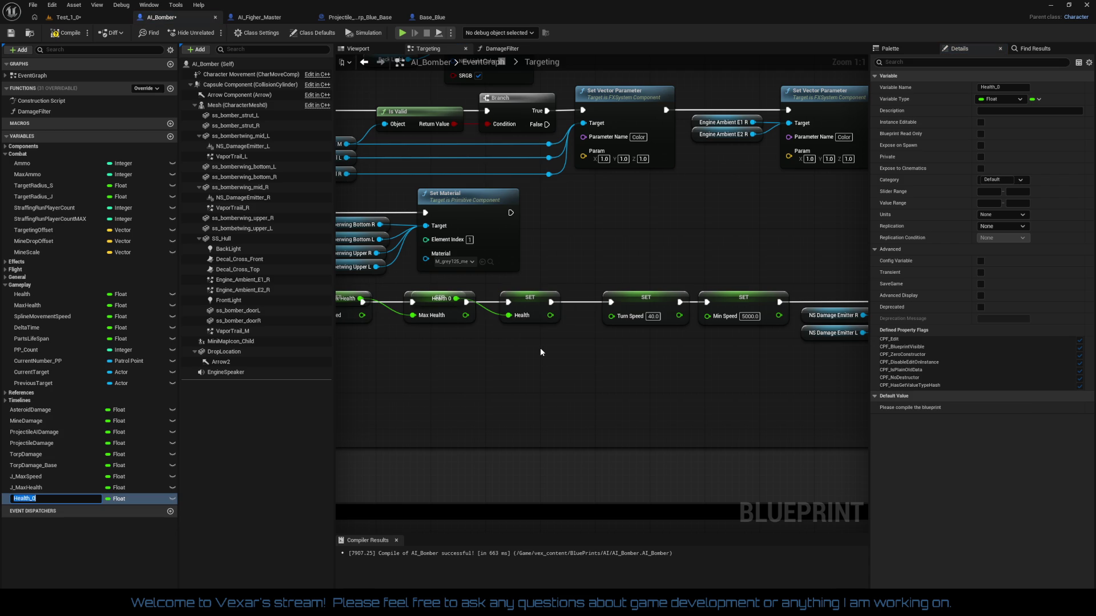
{"action": "key", "text": "Home"}
{"action": "type", "text": "K"}
{"action": "key", "text": "BackSpace"}
{"action": "type", "text": "J_"}
{"action": "key", "text": "Return"}
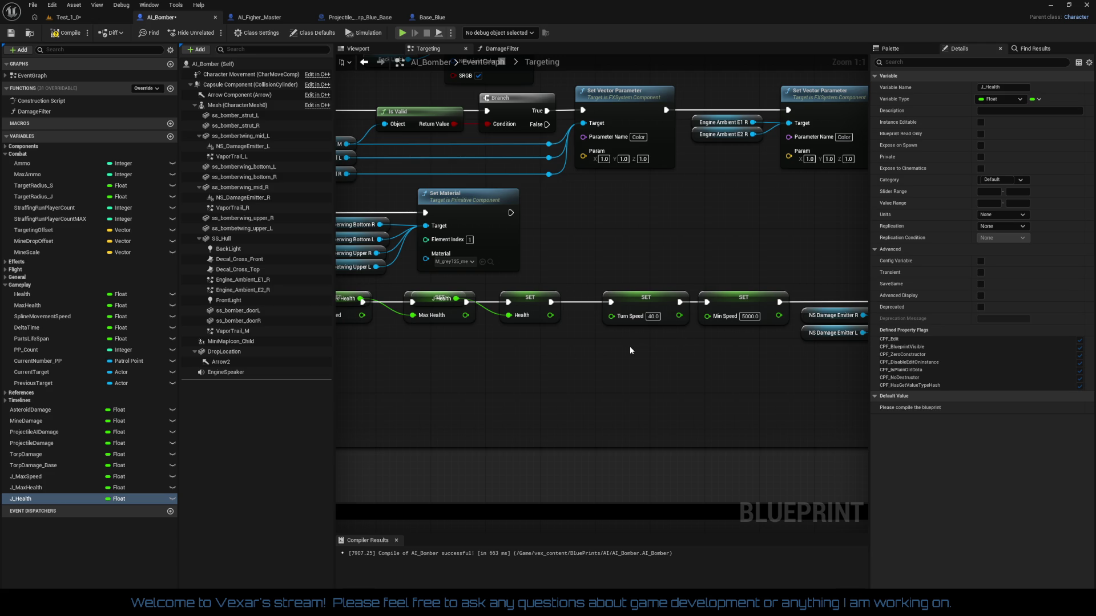
- Promote the Turn Speed pin to a new variable named J_TurnSpeed
{"action": "left_click", "coordinate": [622, 321]}
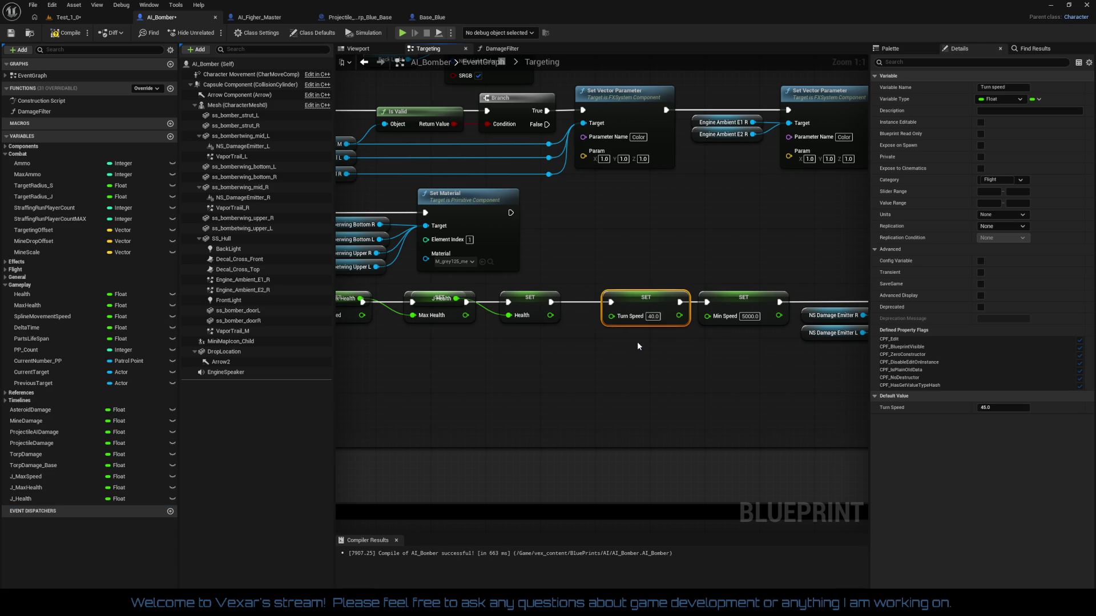
{"action": "key", "text": "ctrl+shift+p"}
{"action": "key", "text": "Home"}
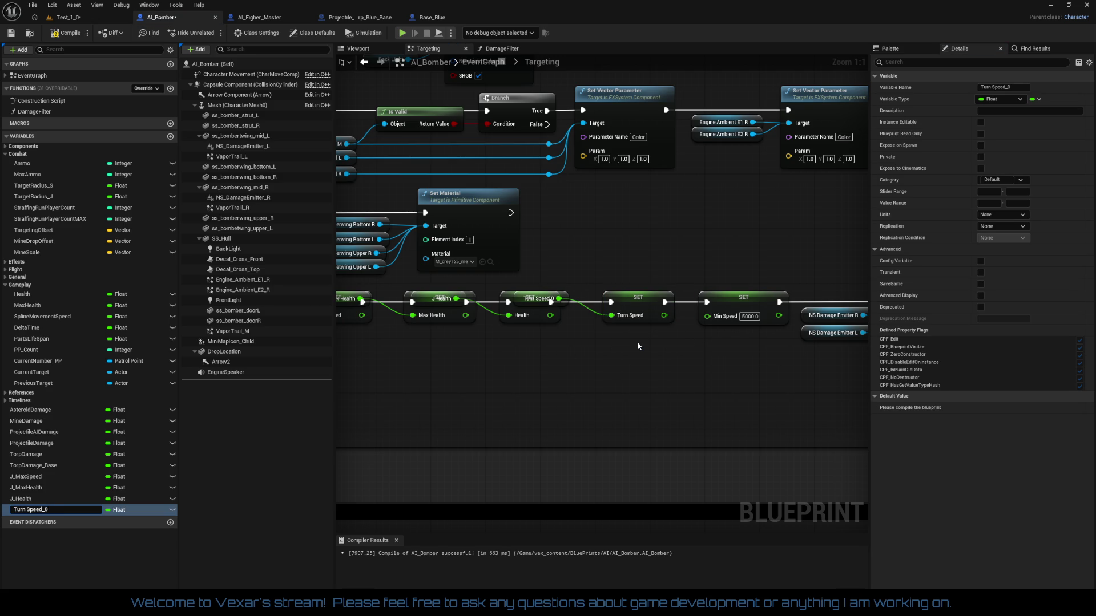
{"action": "type", "text": "_"}
{"action": "key", "text": "BackSpace"}
{"action": "key", "text": "Return"}
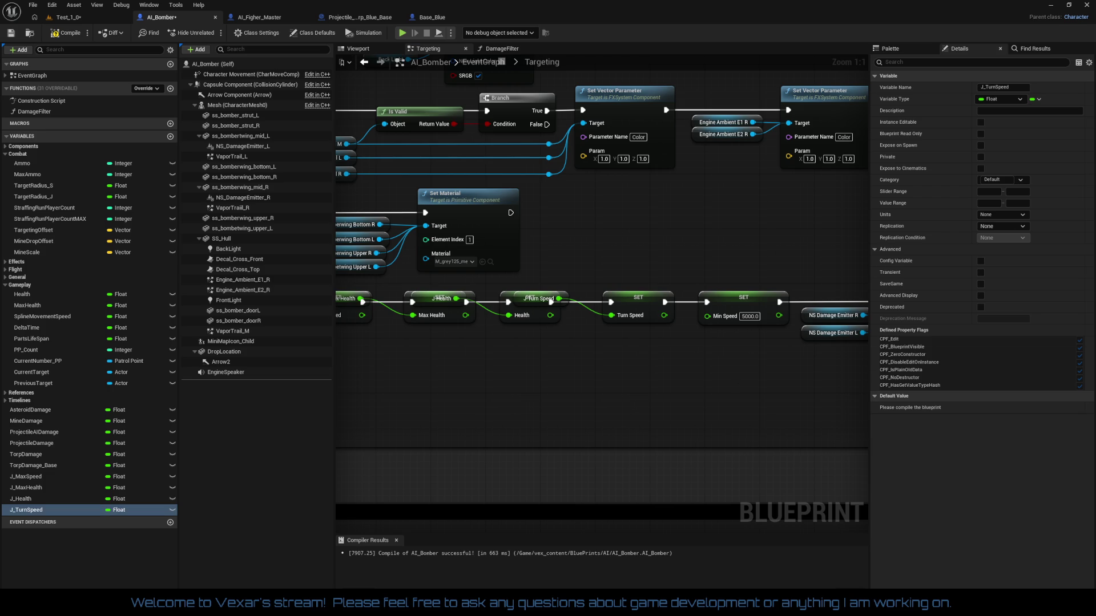
- Rename the Min Speed SET node's promoted variable to J_MinSpeed
{"action": "left_click_drag", "start_coordinate": [735, 377], "coordinate": [644, 366]}
{"action": "left_click", "coordinate": [628, 318]}
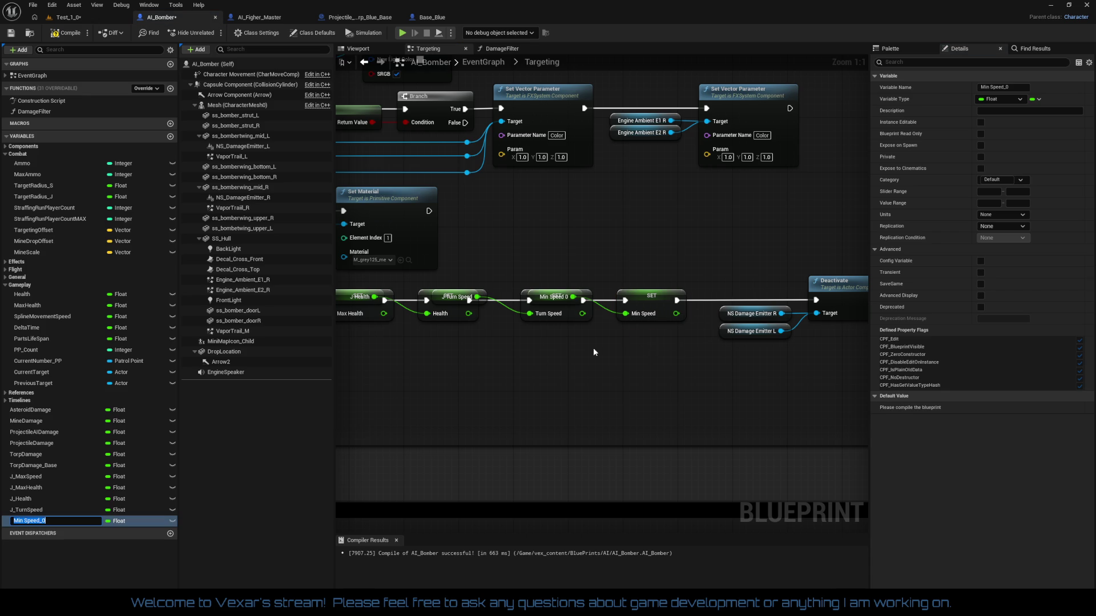
{"action": "key", "text": "Home"}
{"action": "type", "text": "K"}
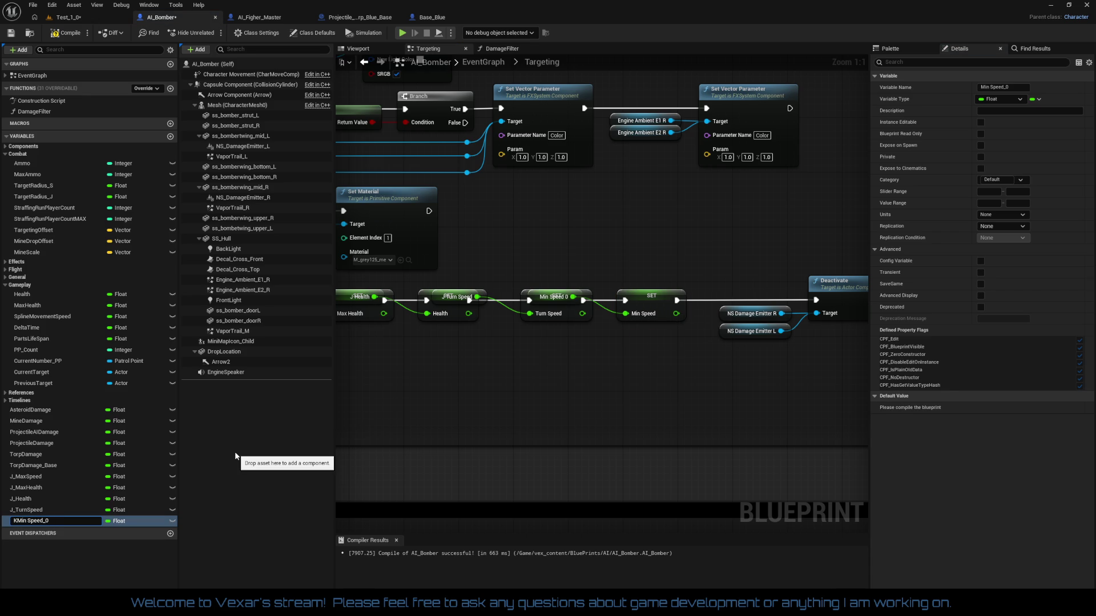
{"action": "key", "text": "BackSpace"}
{"action": "type", "text": "J_"}
{"action": "key", "text": "Return"}
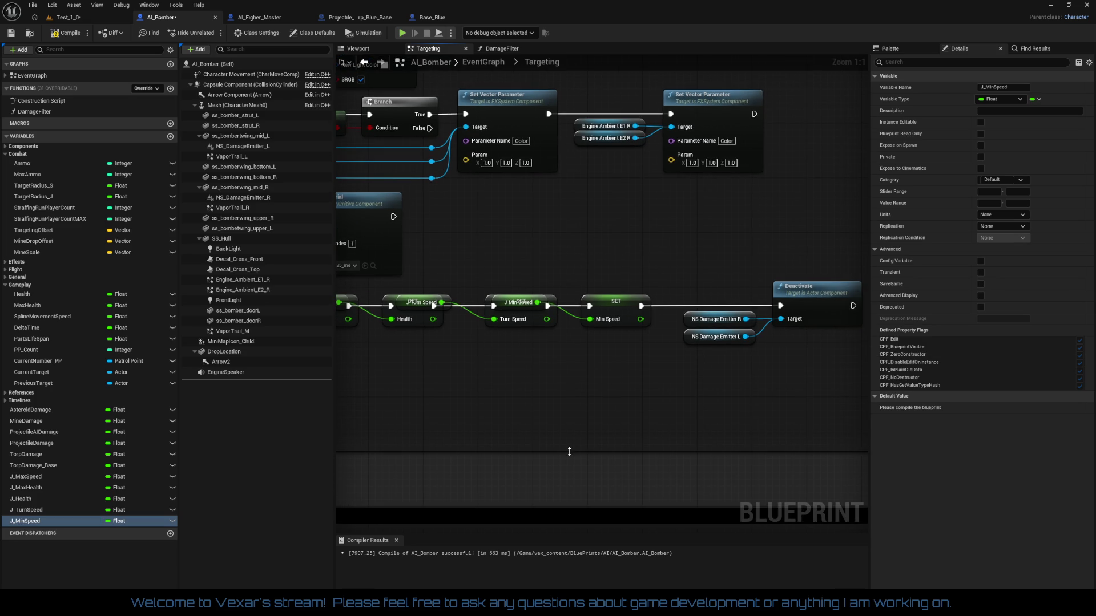
- Line up the J_MinSpeed, J_TurnSpeed, J_MaxHealth and J_MaxSpeed getters under their SET nodes
{"action": "left_click_drag", "start_coordinate": [490, 300], "coordinate": [545, 391]}
{"action": "left_click_drag", "start_coordinate": [531, 345], "coordinate": [524, 311]}
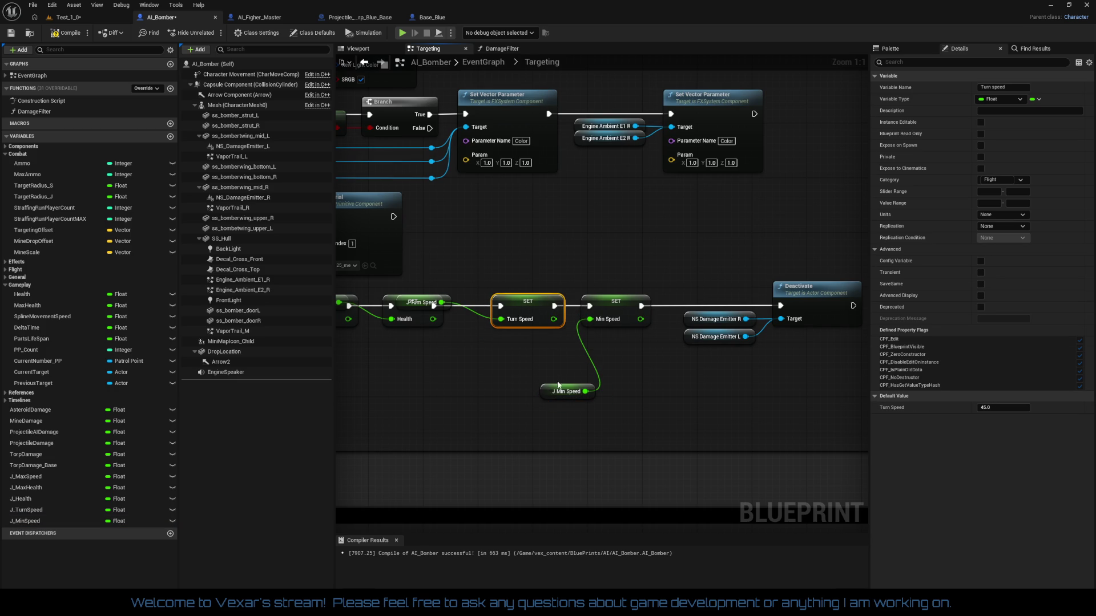
{"action": "left_click_drag", "start_coordinate": [561, 397], "coordinate": [539, 339]}
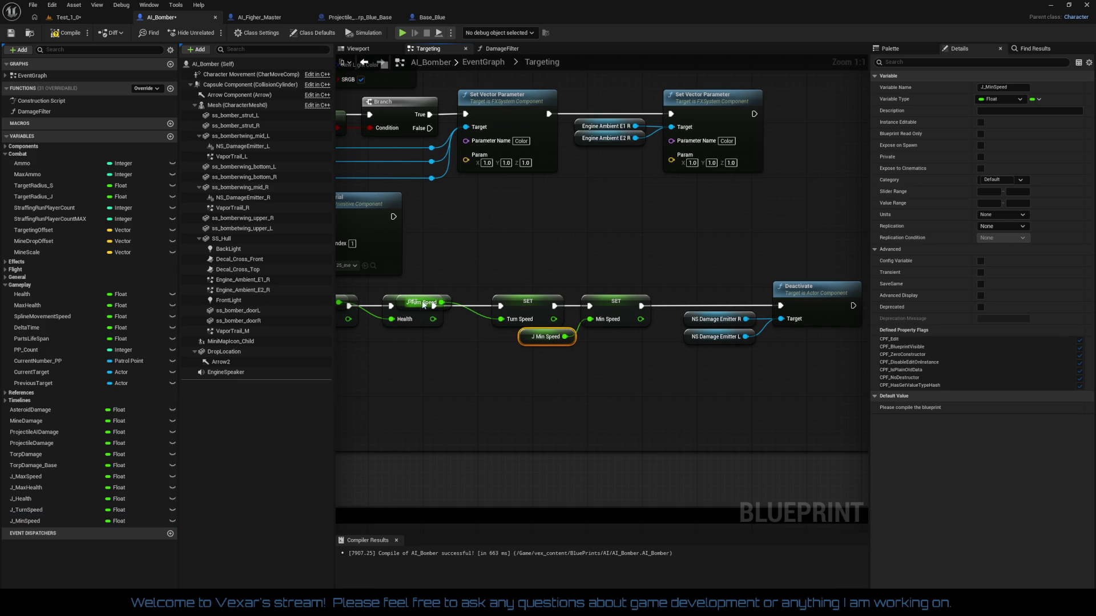
{"action": "mouse_move", "coordinate": [450, 298]}
{"action": "left_mouse_down"}
{"action": "mouse_move", "coordinate": [489, 342]}
{"action": "mouse_move", "coordinate": [423, 374]}
{"action": "mouse_move", "coordinate": [499, 286]}
{"action": "mouse_move", "coordinate": [449, 340]}
{"action": "mouse_move", "coordinate": [451, 330]}
{"action": "mouse_move", "coordinate": [496, 334]}
{"action": "mouse_move", "coordinate": [520, 322]}
{"action": "mouse_move", "coordinate": [513, 346]}
{"action": "left_mouse_up"}
{"action": "left_click_drag", "start_coordinate": [390, 314], "coordinate": [464, 353]}
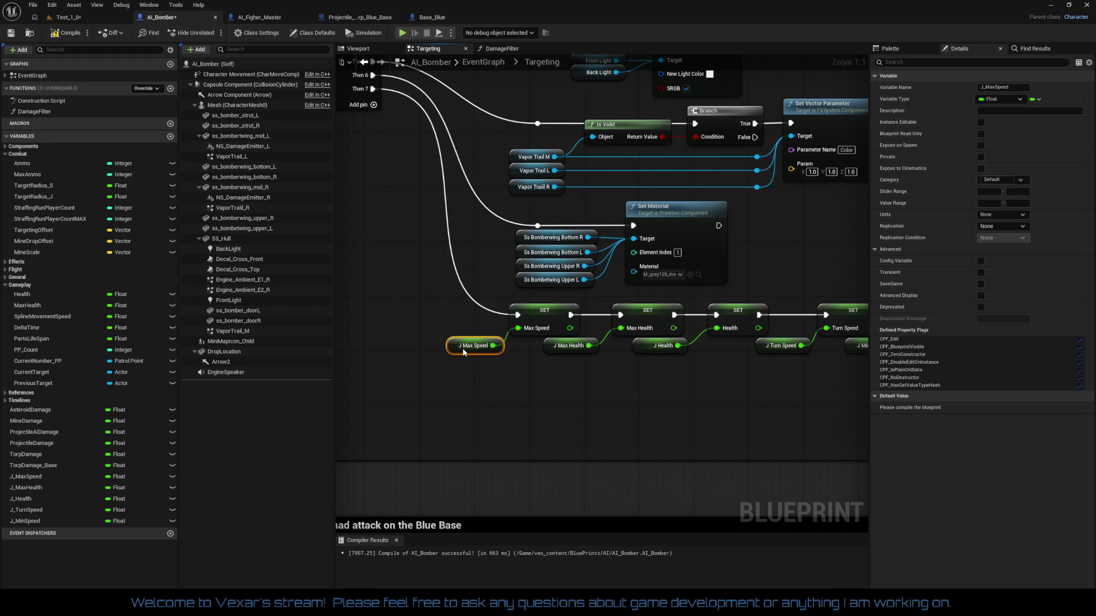
{"action": "left_click_drag", "start_coordinate": [602, 386], "coordinate": [342, 377]}
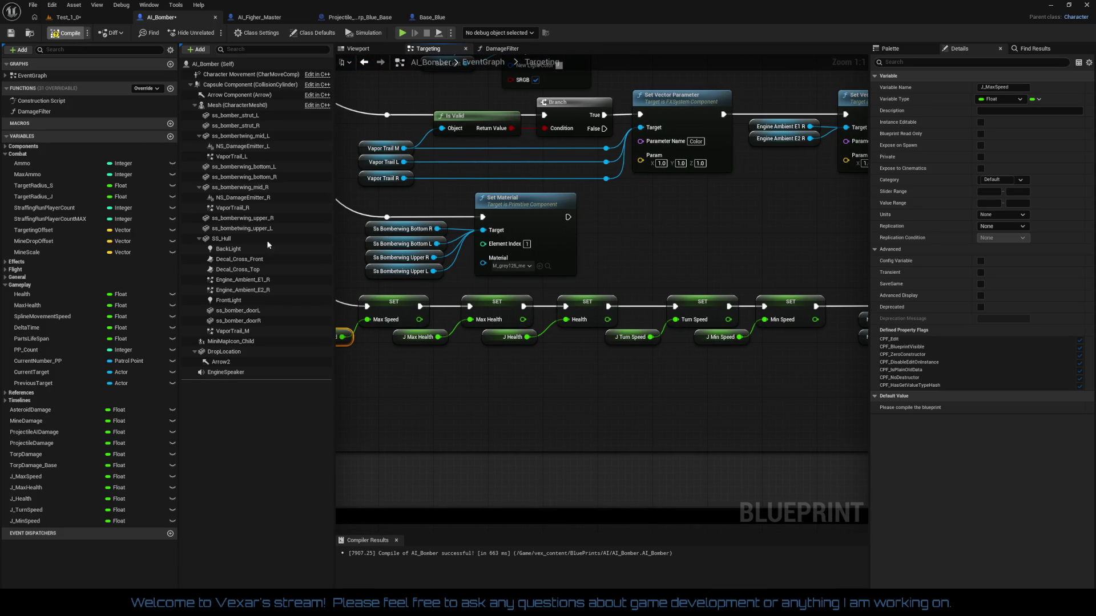
- Compile AI_Bomber with F7 and review the tidied SET chain
{"action": "key", "text": "F7"}
{"action": "left_click_drag", "start_coordinate": [502, 385], "coordinate": [627, 382]}
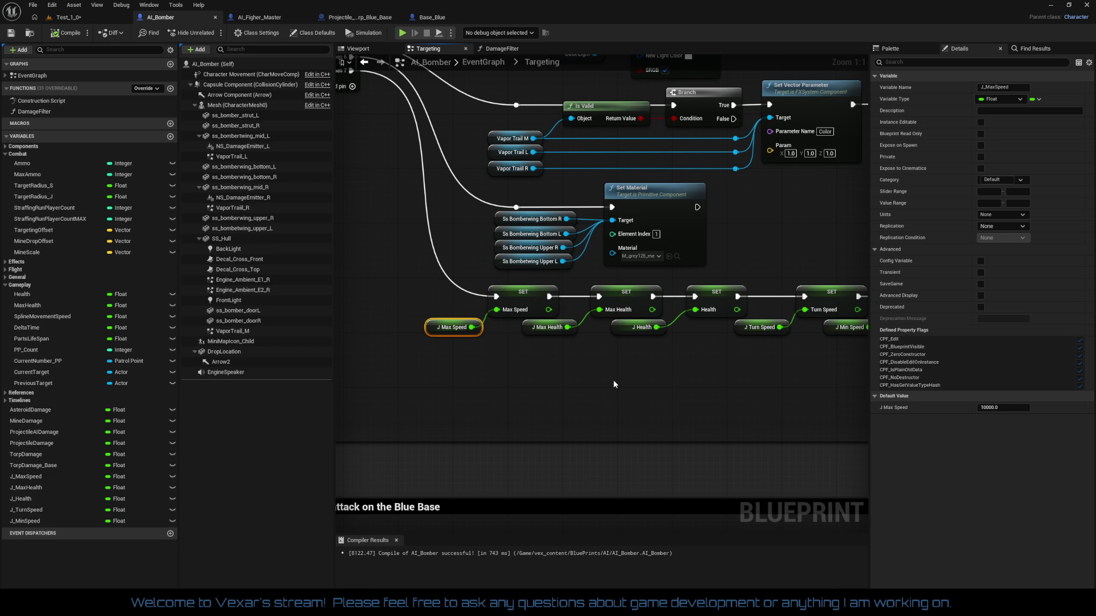
{"action": "mouse_move", "coordinate": [613, 379]}
{"action": "left_mouse_down"}
{"action": "mouse_move", "coordinate": [530, 381]}
{"action": "mouse_move", "coordinate": [660, 359]}
{"action": "mouse_move", "coordinate": [592, 252]}
{"action": "mouse_move", "coordinate": [546, 66]}
{"action": "left_mouse_up"}
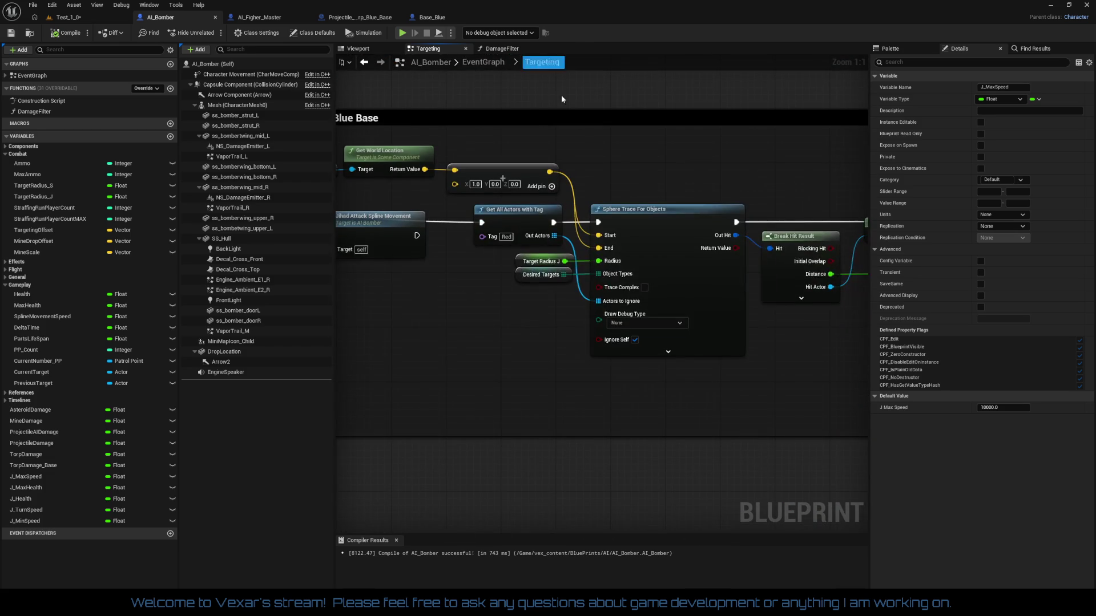
- Set J_MaxSpeed's category to a new Jihad Mode category
{"action": "mouse_move", "coordinate": [546, 365]}
{"action": "left_mouse_down"}
{"action": "mouse_move", "coordinate": [457, 377]}
{"action": "mouse_move", "coordinate": [491, 389]}
{"action": "mouse_move", "coordinate": [253, 411]}
{"action": "left_mouse_up"}
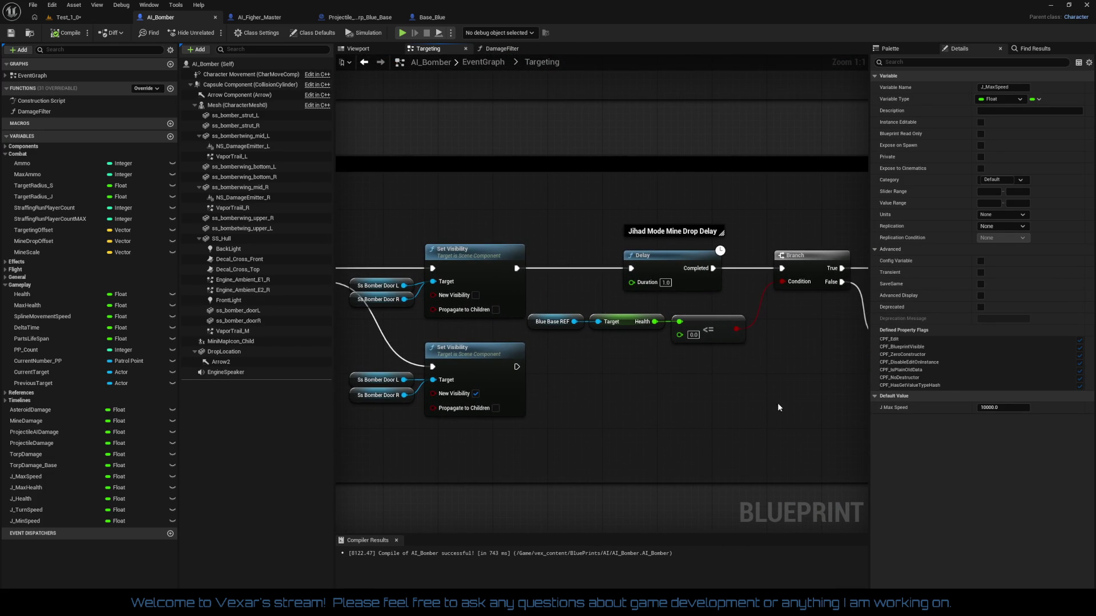
{"action": "left_click", "coordinate": [565, 324]}
{"action": "left_click_drag", "start_coordinate": [622, 348], "coordinate": [635, 396]}
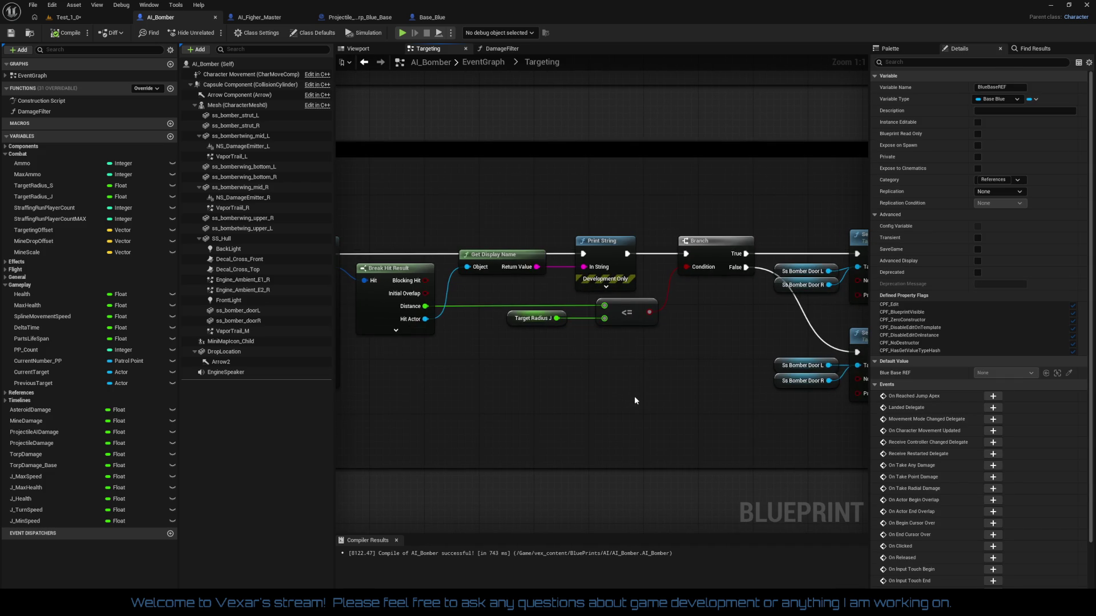
{"action": "left_click", "coordinate": [29, 522]}
{"action": "left_click", "coordinate": [28, 510]}
{"action": "left_click", "coordinate": [33, 500]}
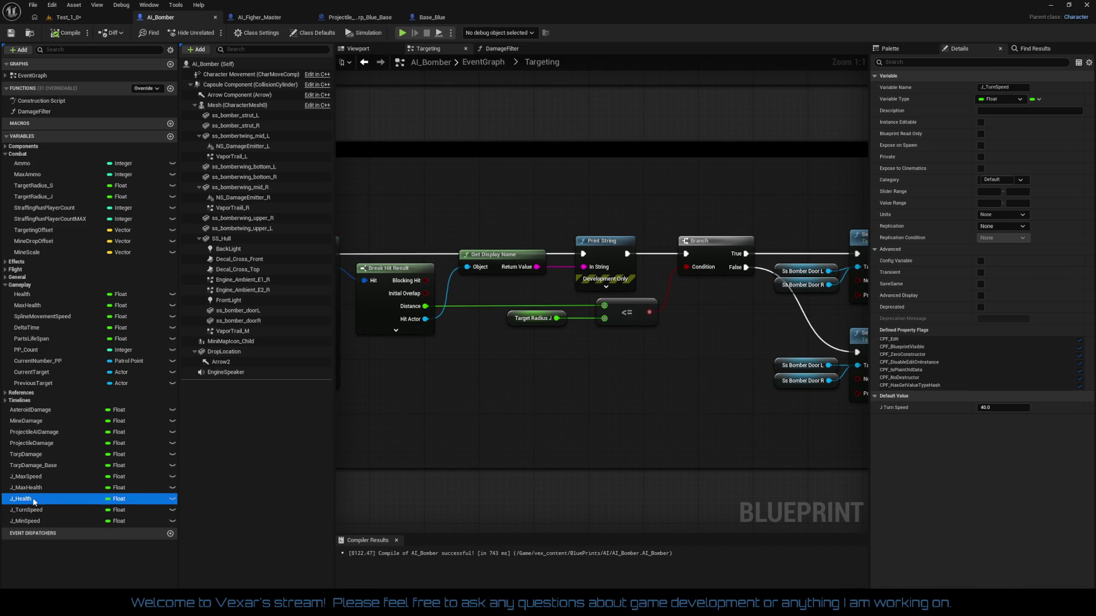
{"action": "left_click", "coordinate": [35, 489]}
{"action": "left_click", "coordinate": [40, 478]}
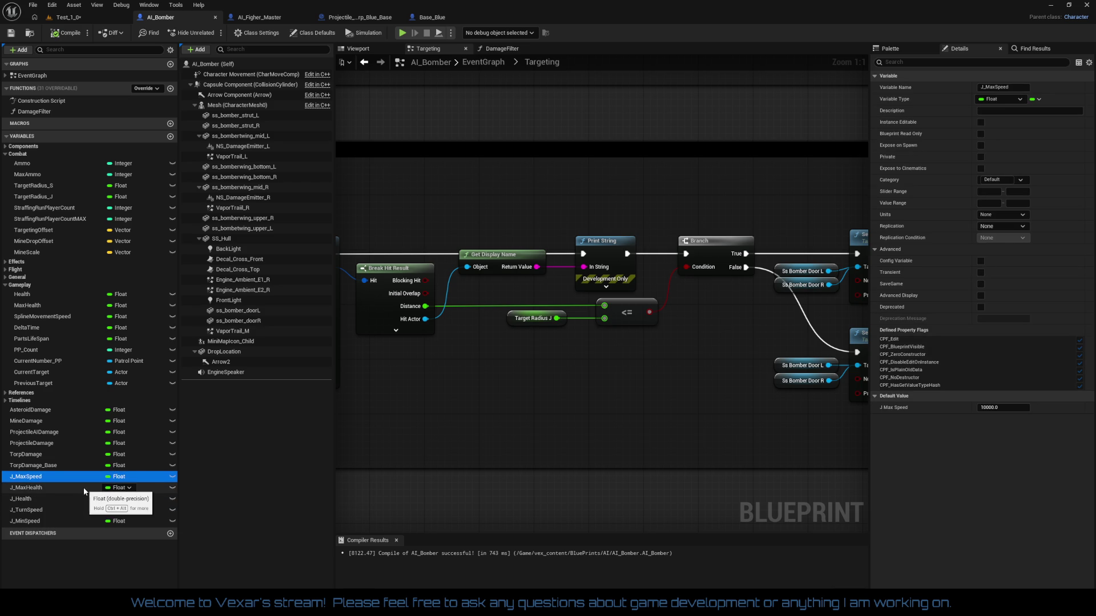
{"action": "left_click", "coordinate": [996, 180]}
{"action": "type", "text": "JihadMode"}
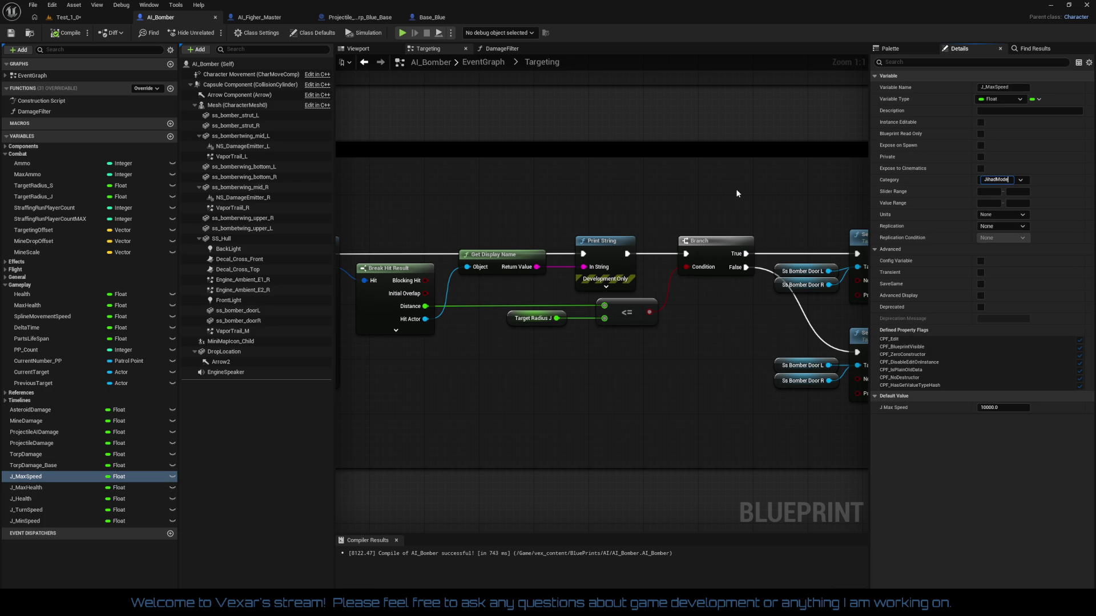
{"action": "key", "text": "Return"}
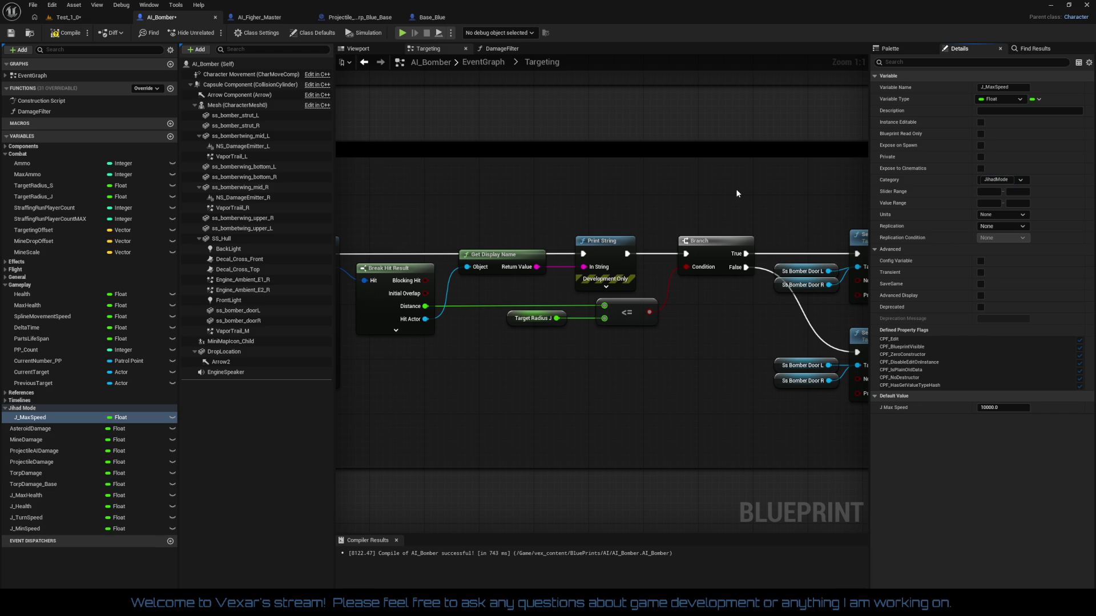
- Move J_MaxHealth, J_Health, J_TurnSpeed and J_MinSpeed into the Jihad Mode category
{"action": "left_click_drag", "start_coordinate": [23, 496], "coordinate": [32, 421]}
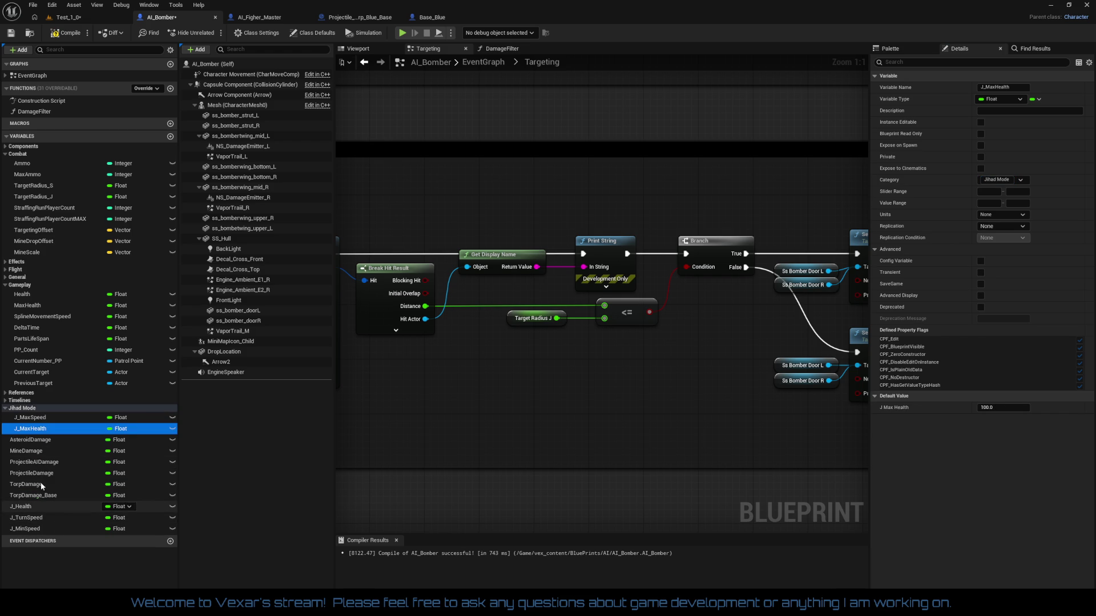
{"action": "left_click_drag", "start_coordinate": [25, 507], "coordinate": [22, 406]}
{"action": "left_click_drag", "start_coordinate": [44, 515], "coordinate": [26, 412]}
{"action": "mouse_move", "coordinate": [28, 528]}
{"action": "left_mouse_down"}
{"action": "mouse_move", "coordinate": [36, 433]}
{"action": "mouse_move", "coordinate": [25, 410]}
{"action": "left_mouse_up"}
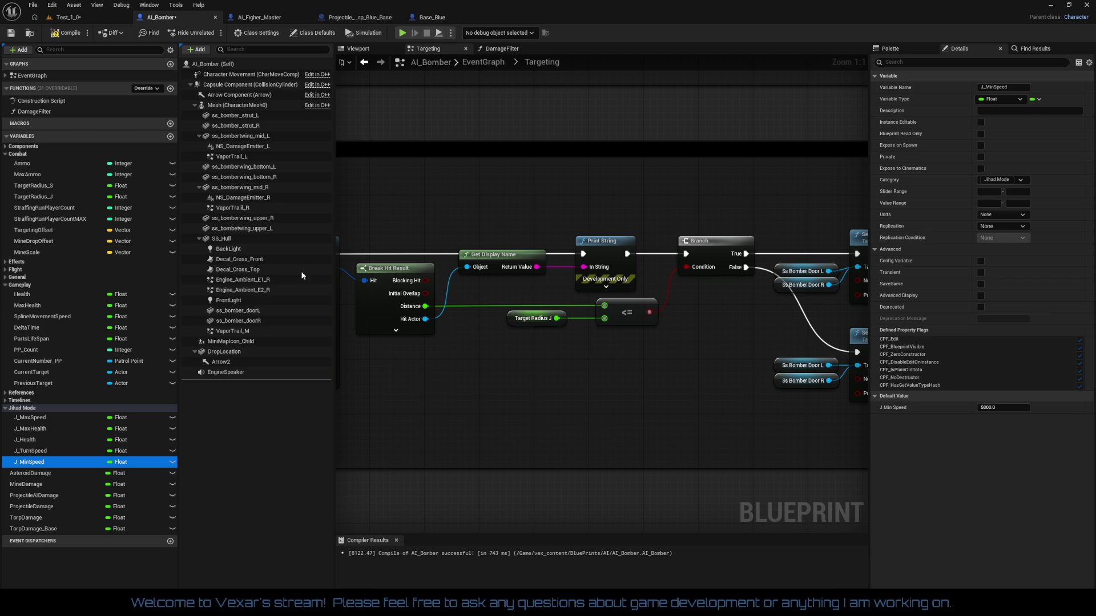
- Put Health in a new HealthControl category and move MaxHealth into it
{"action": "left_click", "coordinate": [43, 293]}
{"action": "left_click", "coordinate": [1004, 180]}
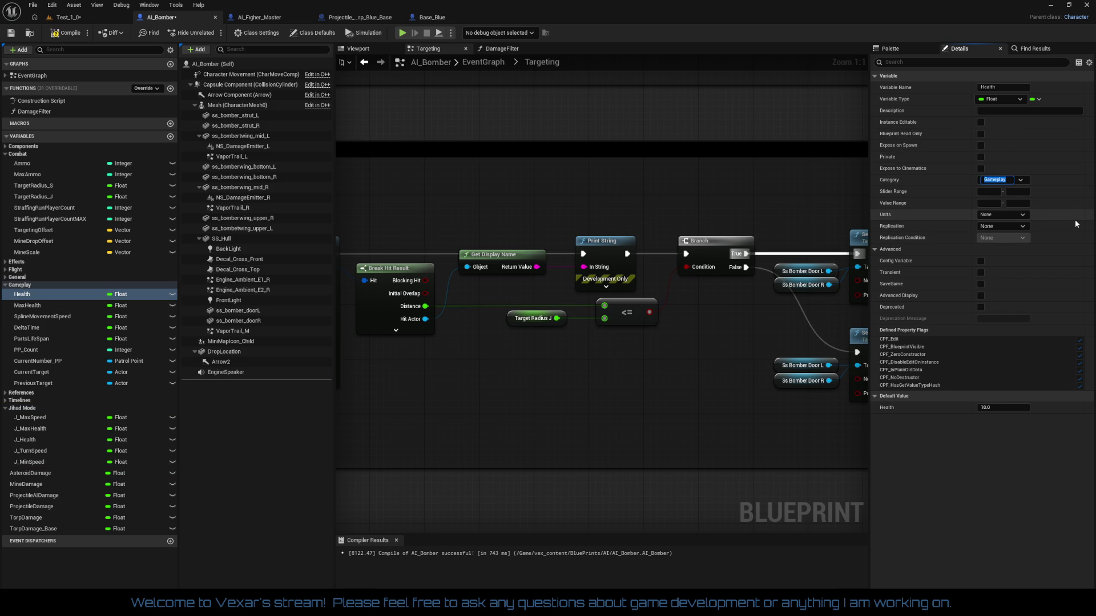
{"action": "type", "text": "HealthCo"}
{"action": "type", "text": "ntrol"}
{"action": "key", "text": "Return"}
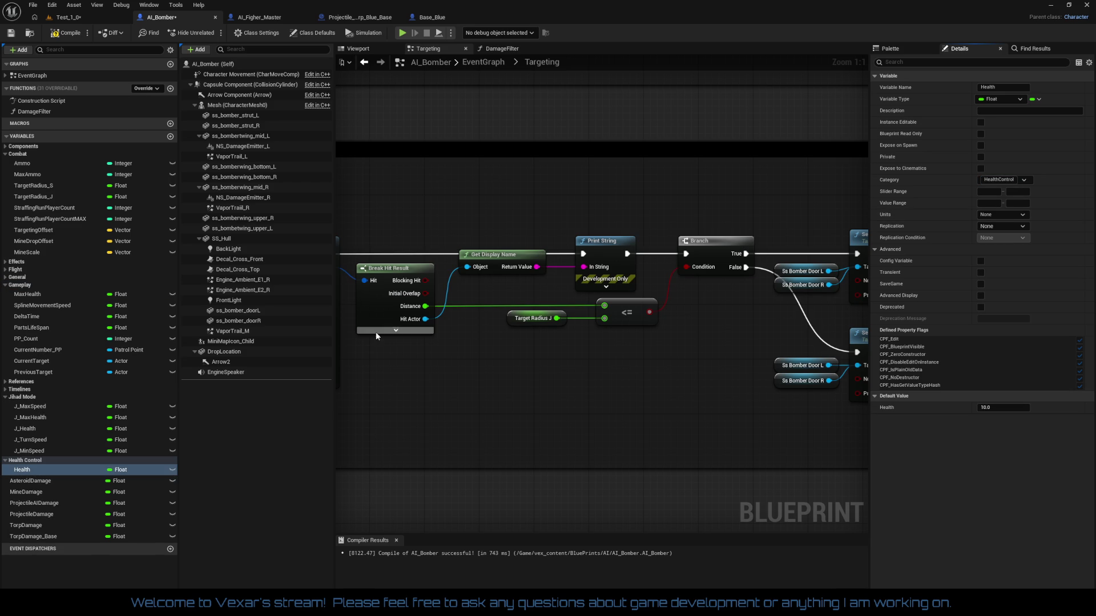
{"action": "mouse_move", "coordinate": [34, 294]}
{"action": "left_mouse_down"}
{"action": "mouse_move", "coordinate": [39, 446]}
{"action": "mouse_move", "coordinate": [23, 461]}
{"action": "left_mouse_up"}
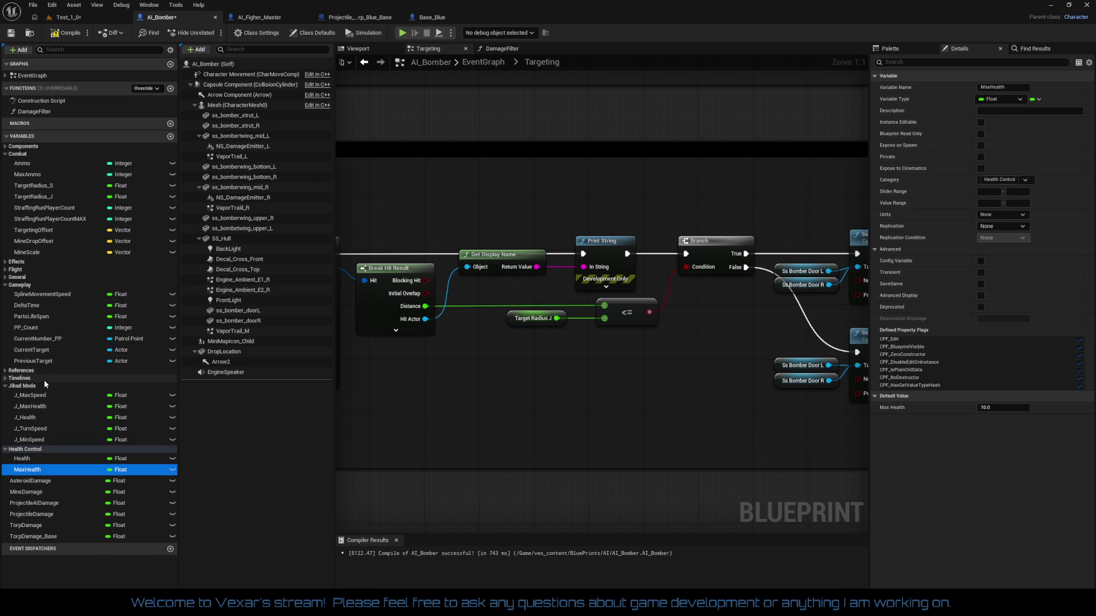
- Reorder AsteroidDamage and ProjectileAIDamage, placing TorpDamage below ProjectileDamage in Health Control
{"action": "mouse_move", "coordinate": [35, 480]}
{"action": "left_mouse_down"}
{"action": "mouse_move", "coordinate": [29, 465]}
{"action": "mouse_move", "coordinate": [28, 488]}
{"action": "mouse_move", "coordinate": [28, 457]}
{"action": "left_mouse_up"}
{"action": "left_click_drag", "start_coordinate": [34, 503], "coordinate": [28, 453]}
{"action": "left_click_drag", "start_coordinate": [41, 525], "coordinate": [37, 455]}
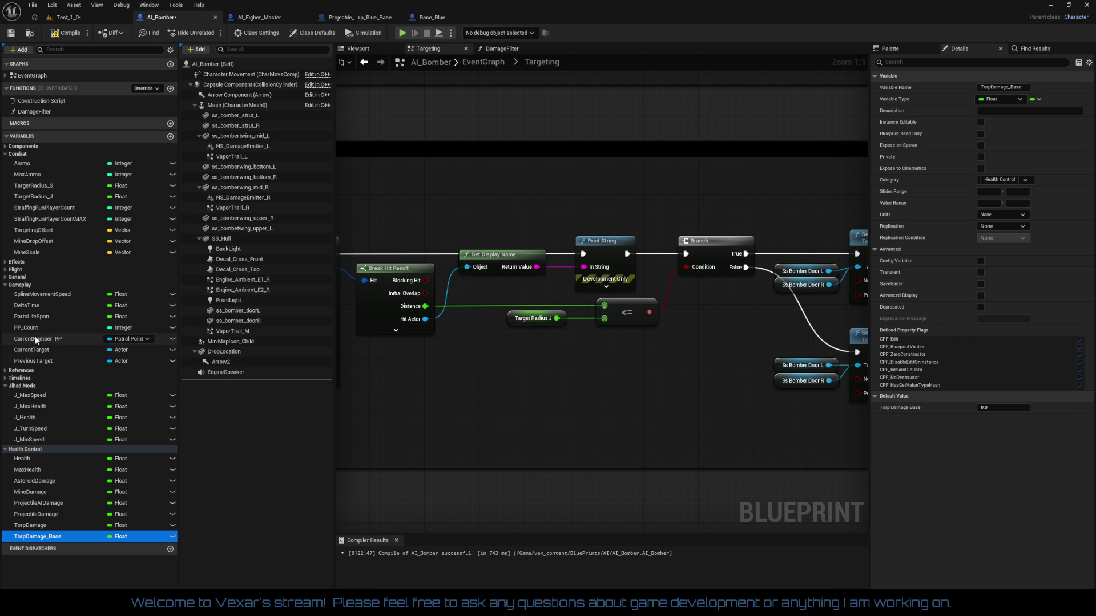
{"action": "left_click", "coordinate": [46, 294]}
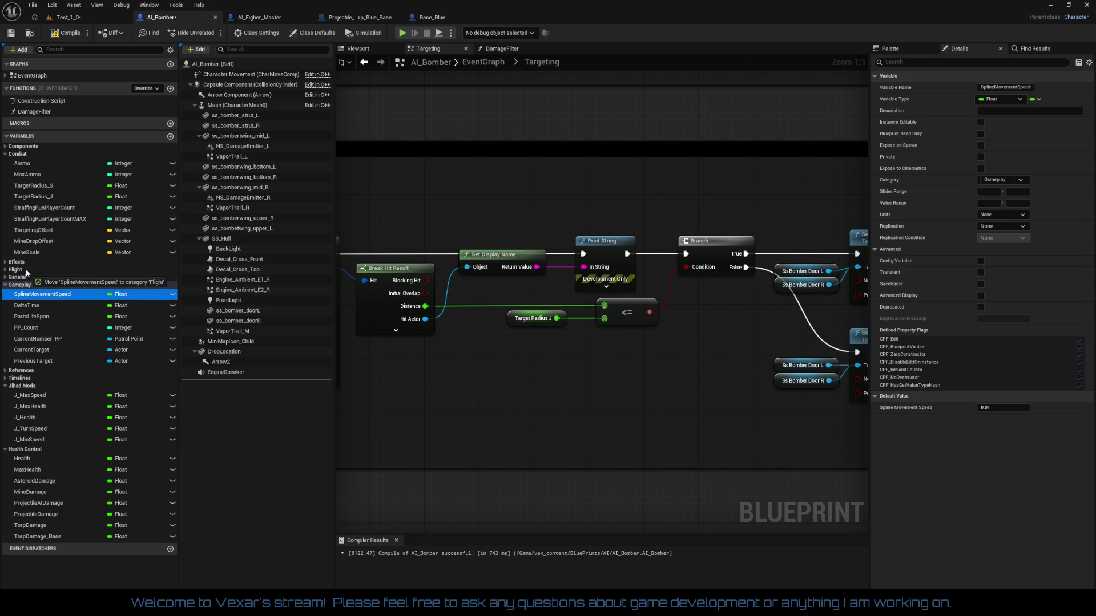
- Move SplineMovementSpeed and CurrentNumber_PP to Flight, and CurrentTarget to the top of Combat
{"action": "left_click_drag", "start_coordinate": [24, 273], "coordinate": [24, 274]}
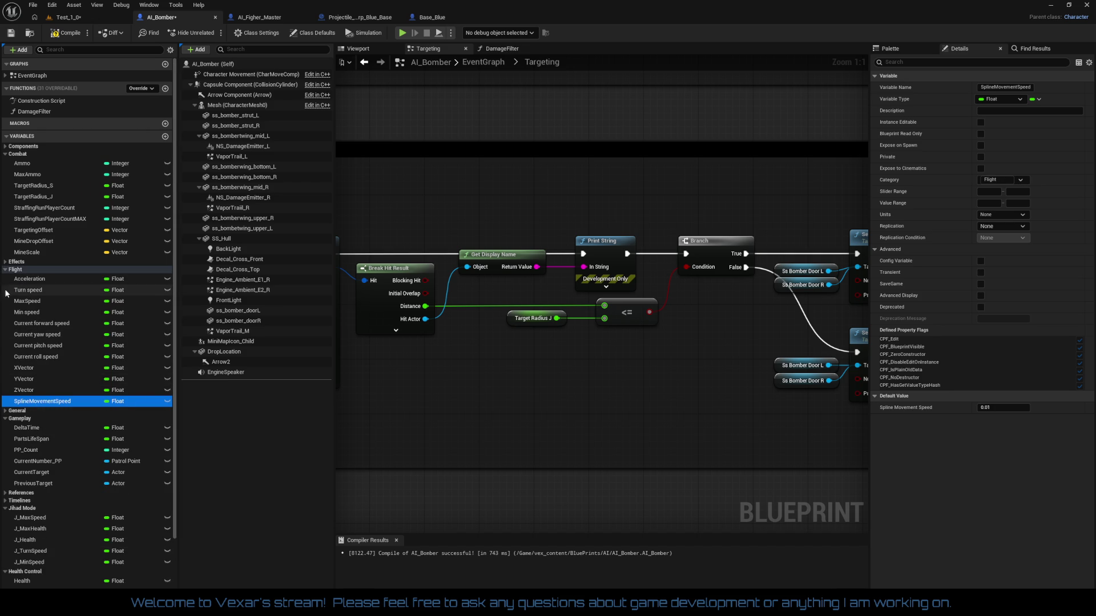
{"action": "left_click", "coordinate": [7, 270]}
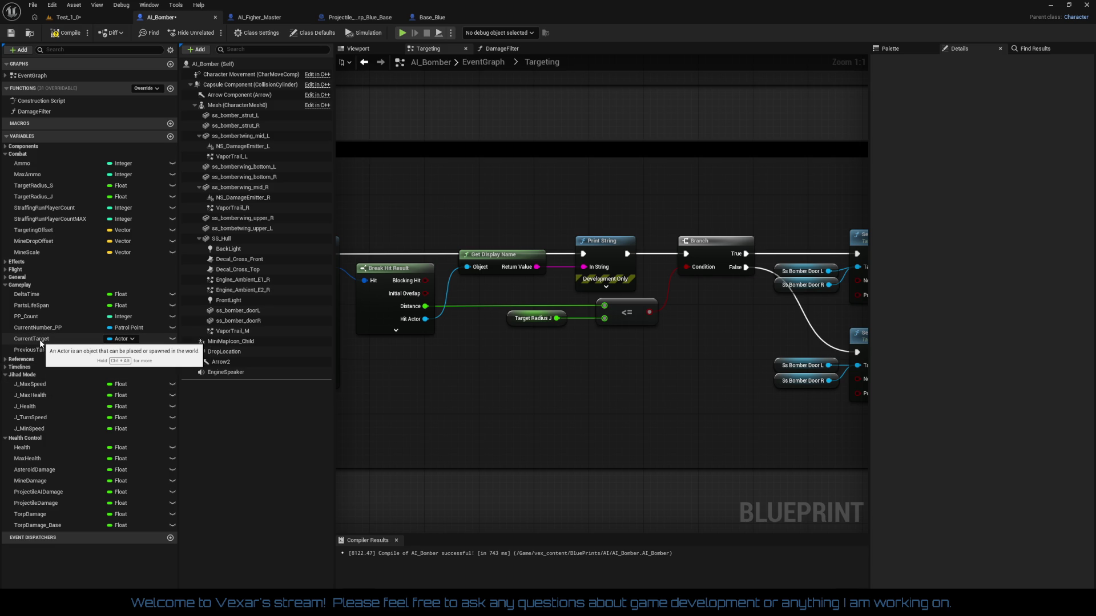
{"action": "left_click_drag", "start_coordinate": [40, 343], "coordinate": [19, 158]}
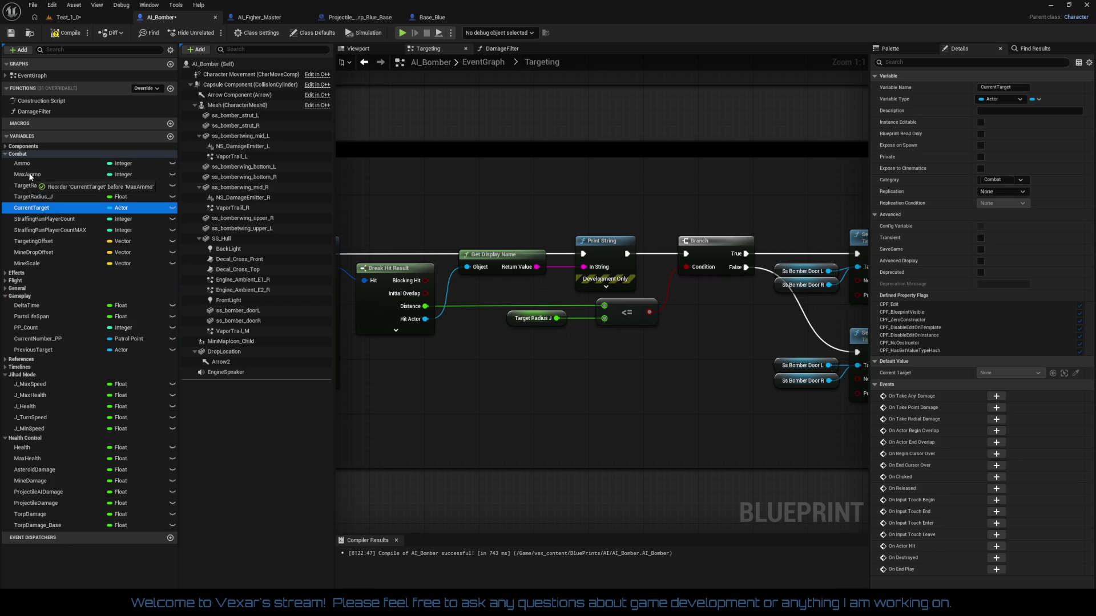
{"action": "left_click_drag", "start_coordinate": [24, 165], "coordinate": [24, 165]}
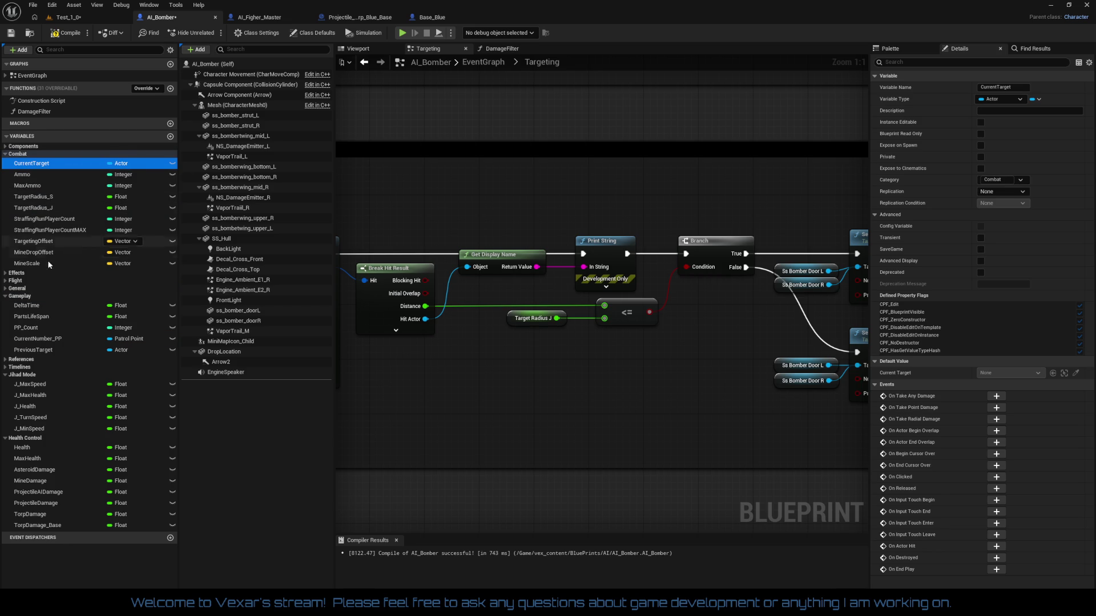
{"action": "left_click", "coordinate": [47, 342]}
{"action": "left_click_drag", "start_coordinate": [46, 343], "coordinate": [23, 281]}
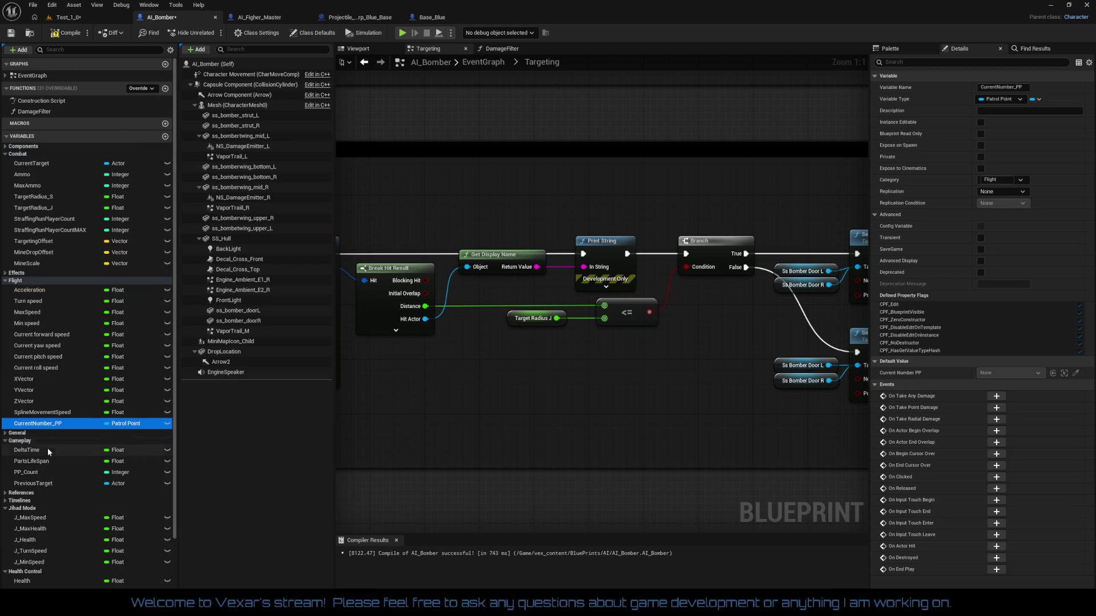
- Move PreviousTarget and PP_Count to Flight, PartsLifeSpan to Health Control, DeltaTime first in General
{"action": "left_click_drag", "start_coordinate": [36, 482], "coordinate": [36, 445]}
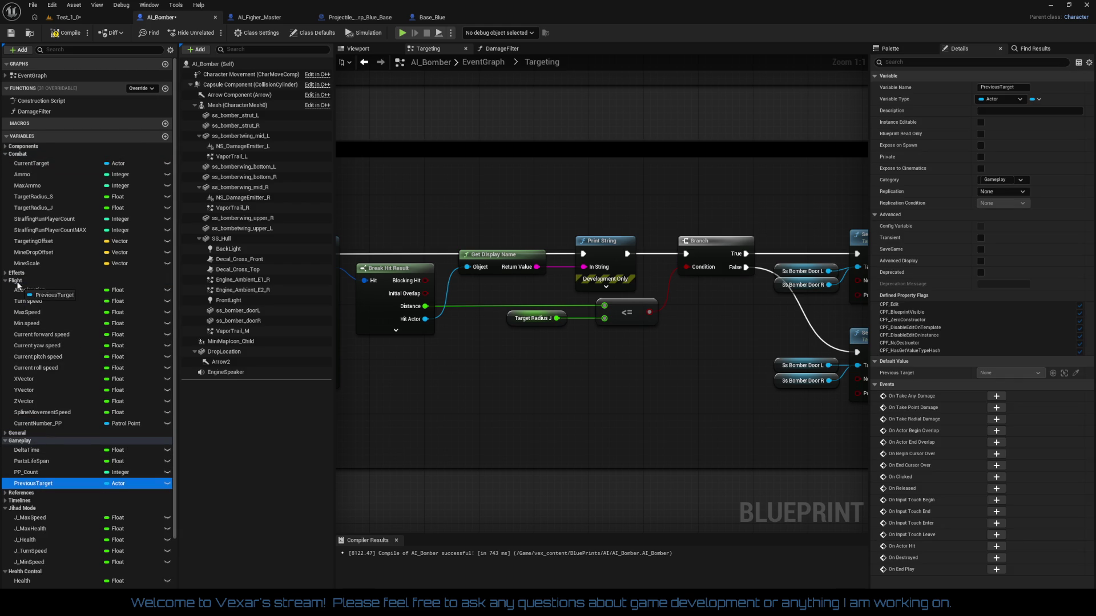
{"action": "left_click_drag", "start_coordinate": [32, 483], "coordinate": [17, 282]}
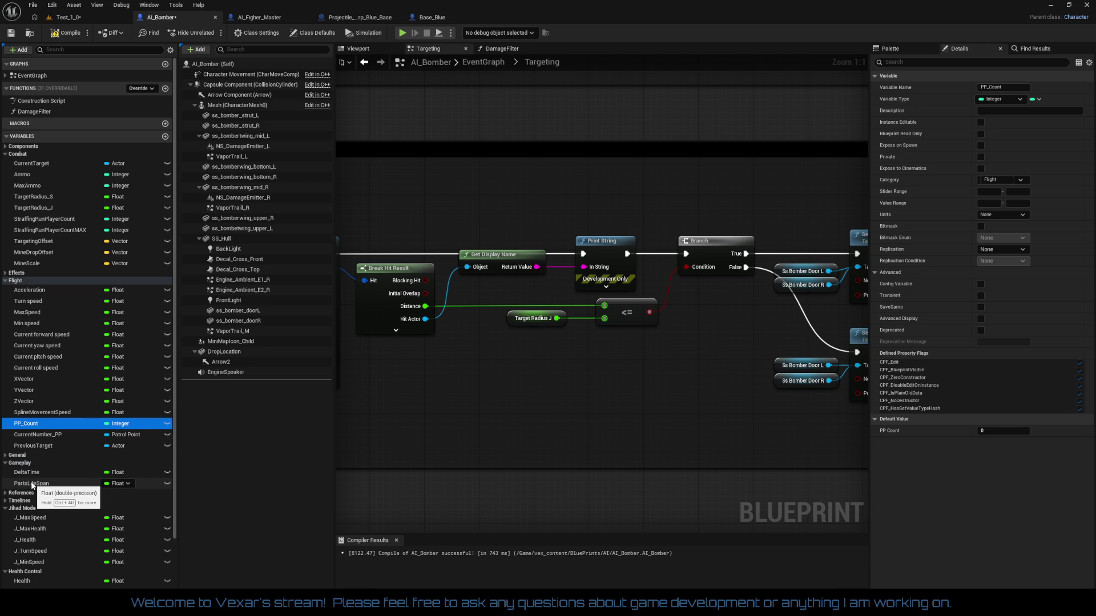
{"action": "mouse_move", "coordinate": [33, 484]}
{"action": "left_mouse_down"}
{"action": "mouse_move", "coordinate": [43, 528]}
{"action": "mouse_move", "coordinate": [33, 573]}
{"action": "left_mouse_up"}
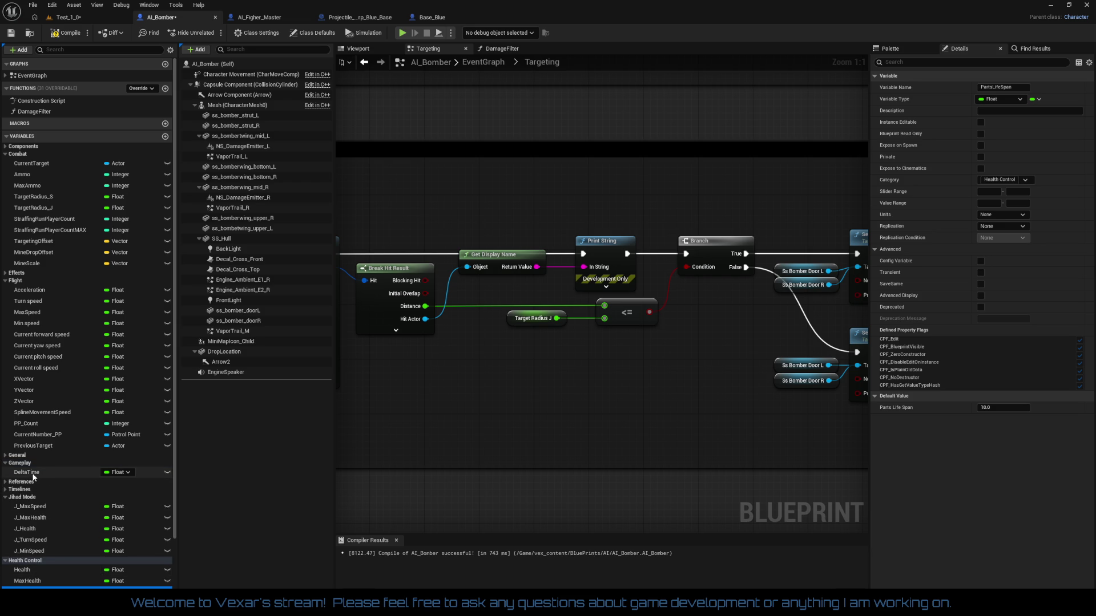
{"action": "left_click_drag", "start_coordinate": [32, 477], "coordinate": [21, 456]}
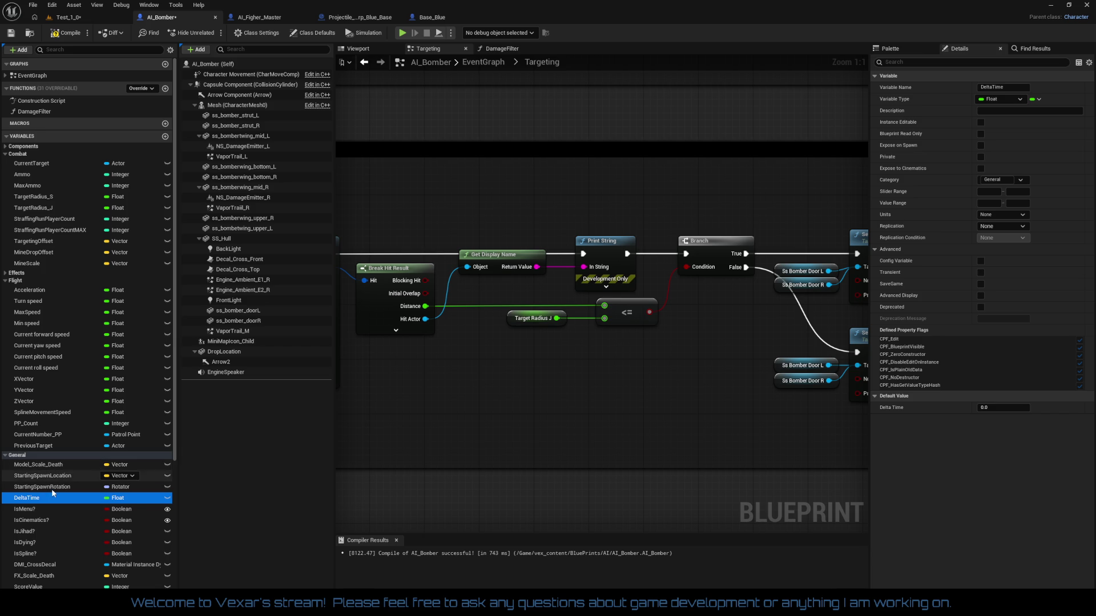
{"action": "left_click_drag", "start_coordinate": [37, 498], "coordinate": [37, 467]}
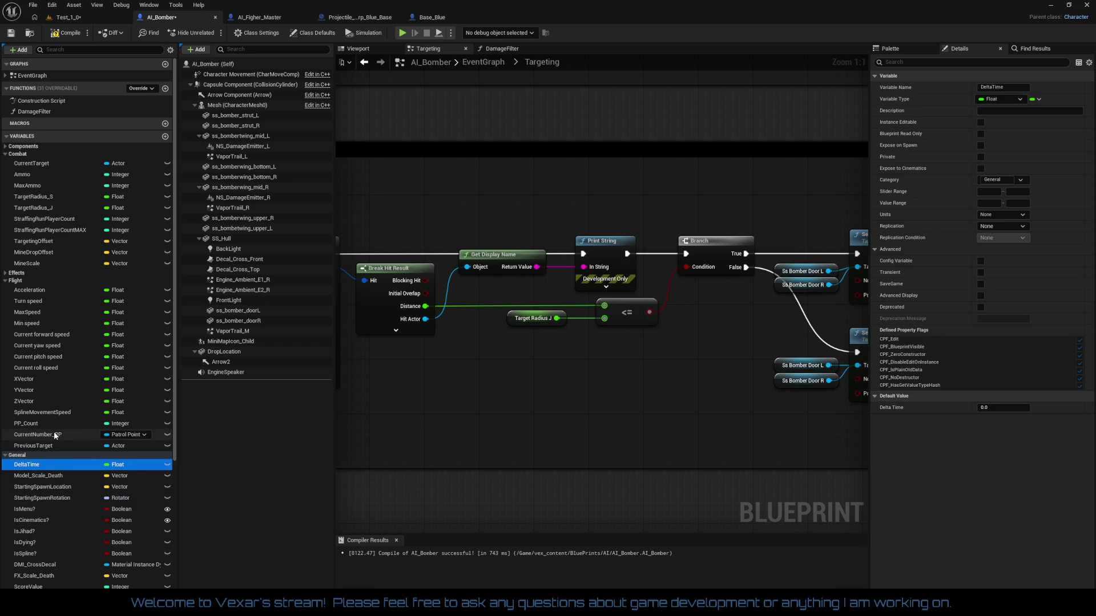
- Collapse the Combat, Flight and General groups, keep Jihad Mode open, and compile AI_Bomber
{"action": "scroll", "coordinate": [54, 432], "scroll_direction": "down", "scroll_amount": 5}
{"action": "scroll", "coordinate": [71, 257], "scroll_direction": "up", "scroll_amount": 5}
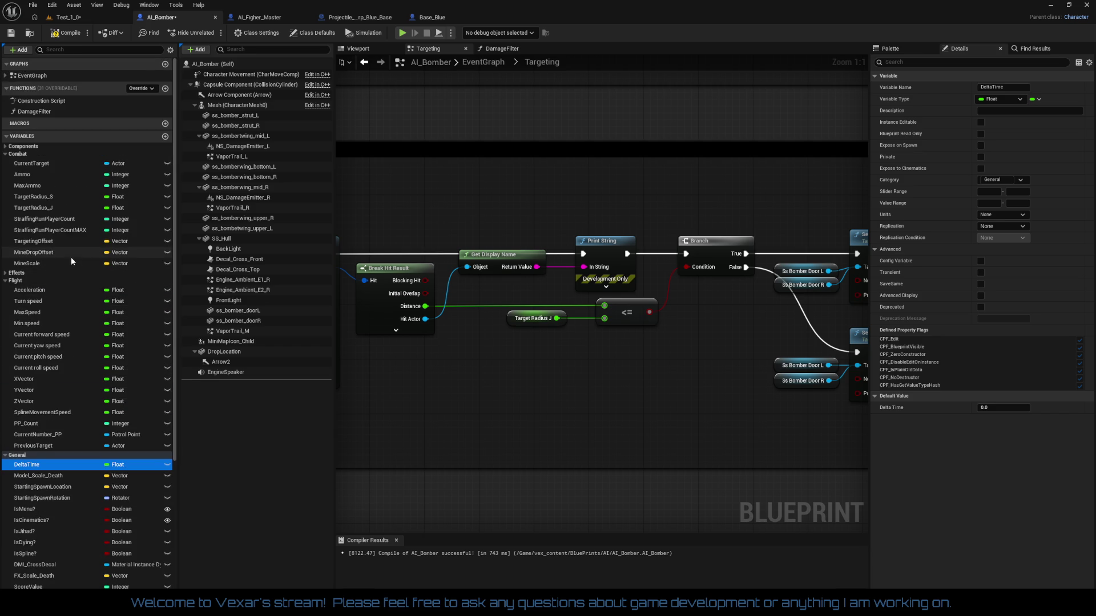
{"action": "left_click", "coordinate": [12, 154]}
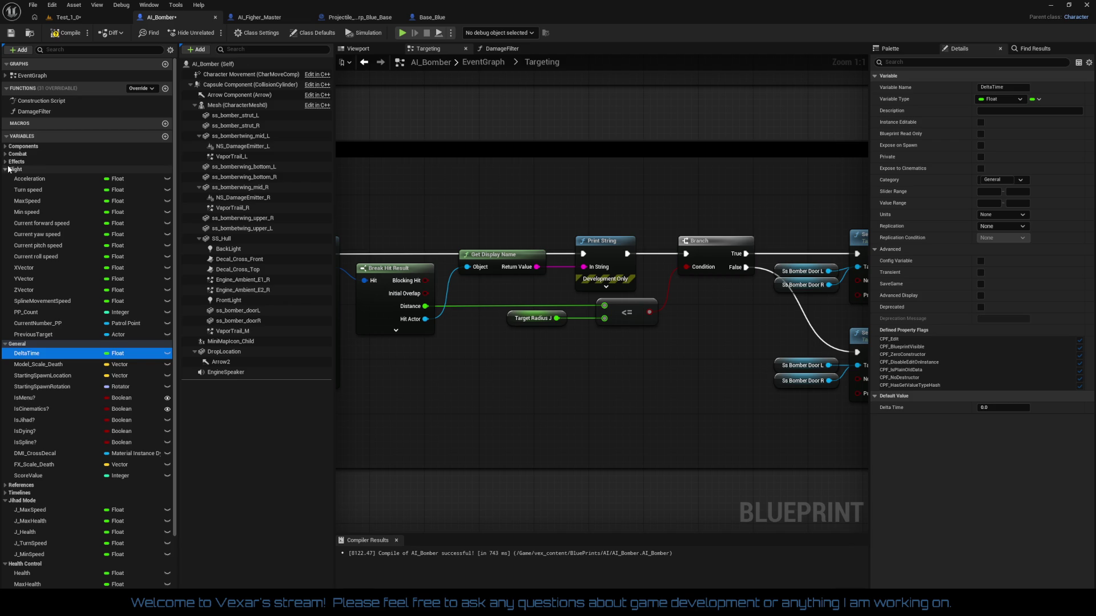
{"action": "left_click", "coordinate": [10, 170]}
{"action": "left_click", "coordinate": [5, 177]}
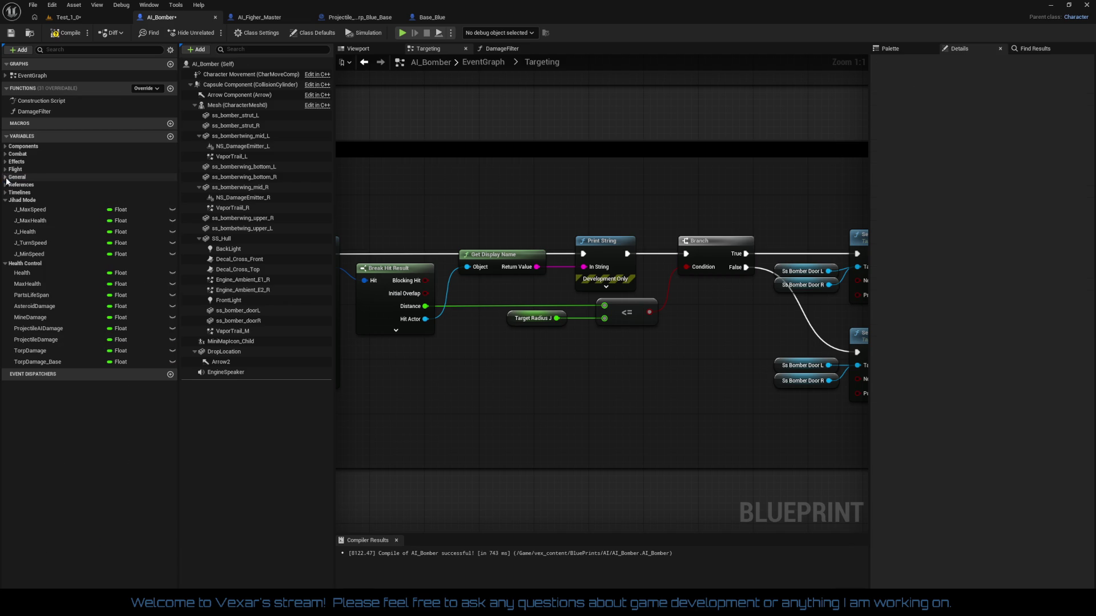
{"action": "left_click", "coordinate": [5, 200]}
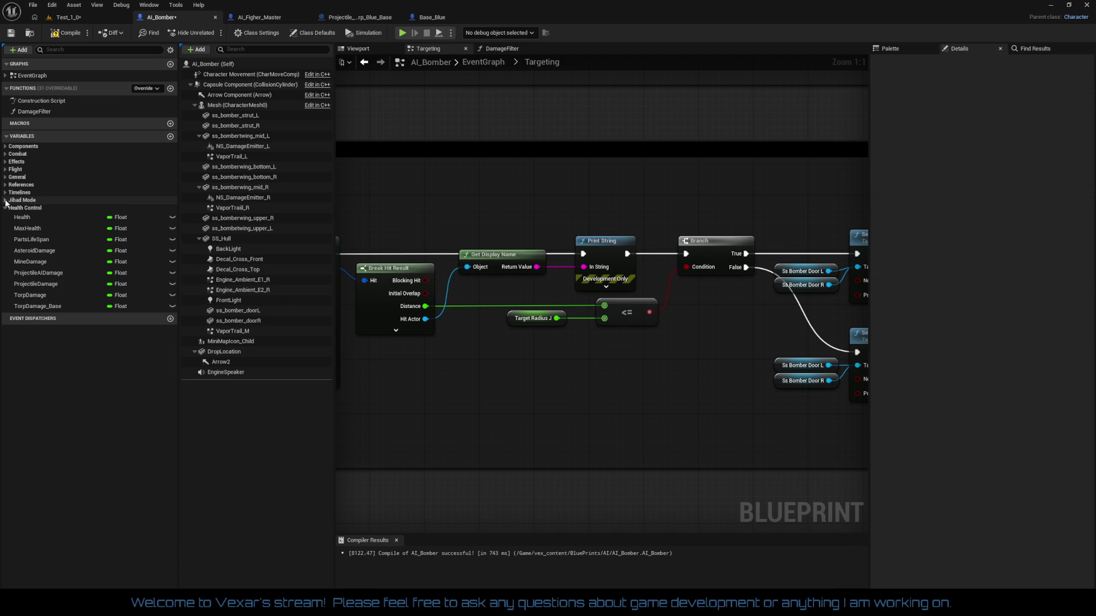
{"action": "left_click", "coordinate": [6, 200]}
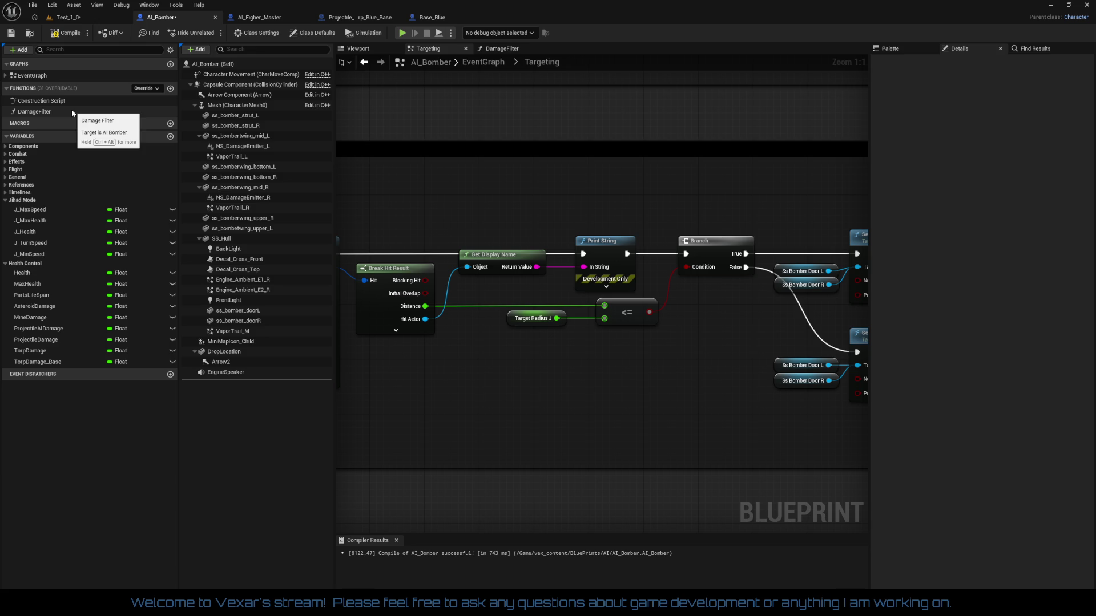
{"action": "left_click", "coordinate": [64, 34]}
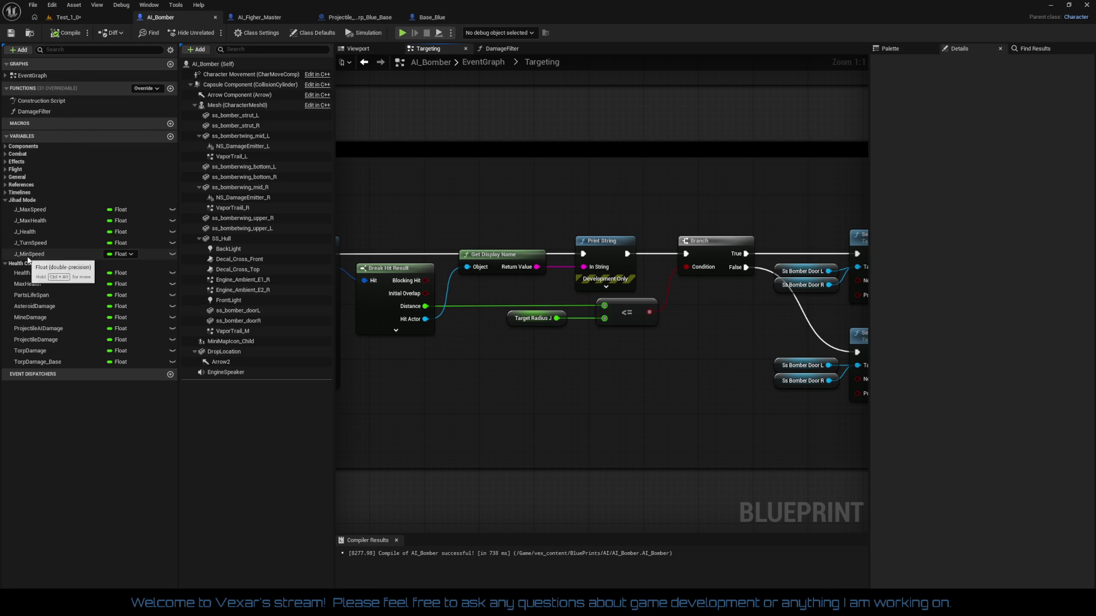
{"action": "left_click", "coordinate": [34, 231]}
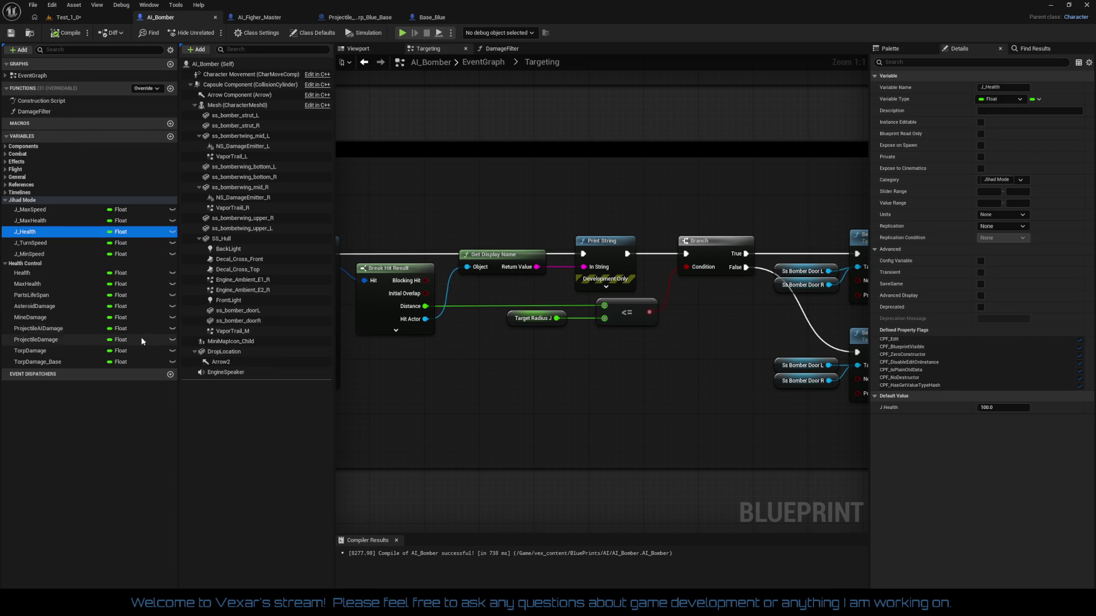
- Check existing damage defaults, then edit MineDamage, ProjectileAIDamage and set ProjectileDamage to 1.0
{"action": "left_click", "coordinate": [49, 363]}
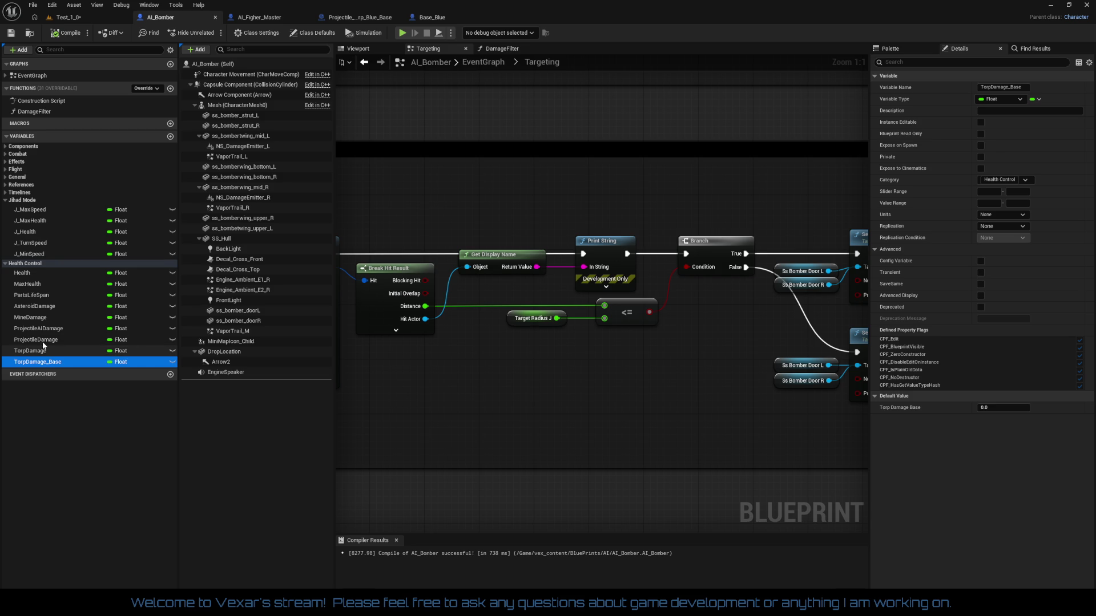
{"action": "left_click", "coordinate": [28, 278]}
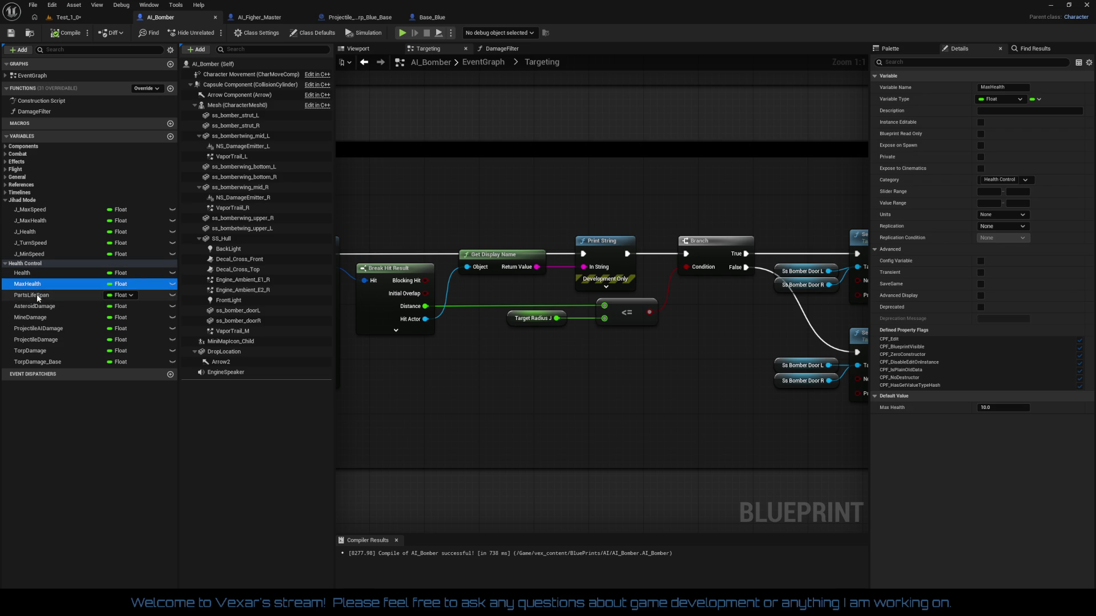
{"action": "left_click", "coordinate": [38, 295]}
{"action": "left_click", "coordinate": [39, 308]}
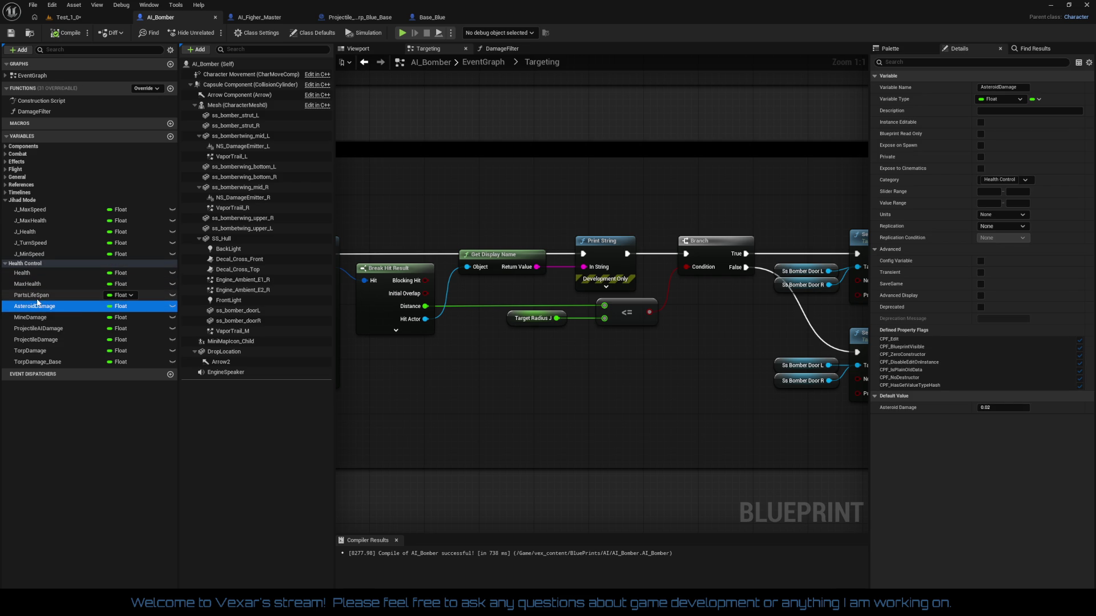
{"action": "left_click", "coordinate": [28, 320]}
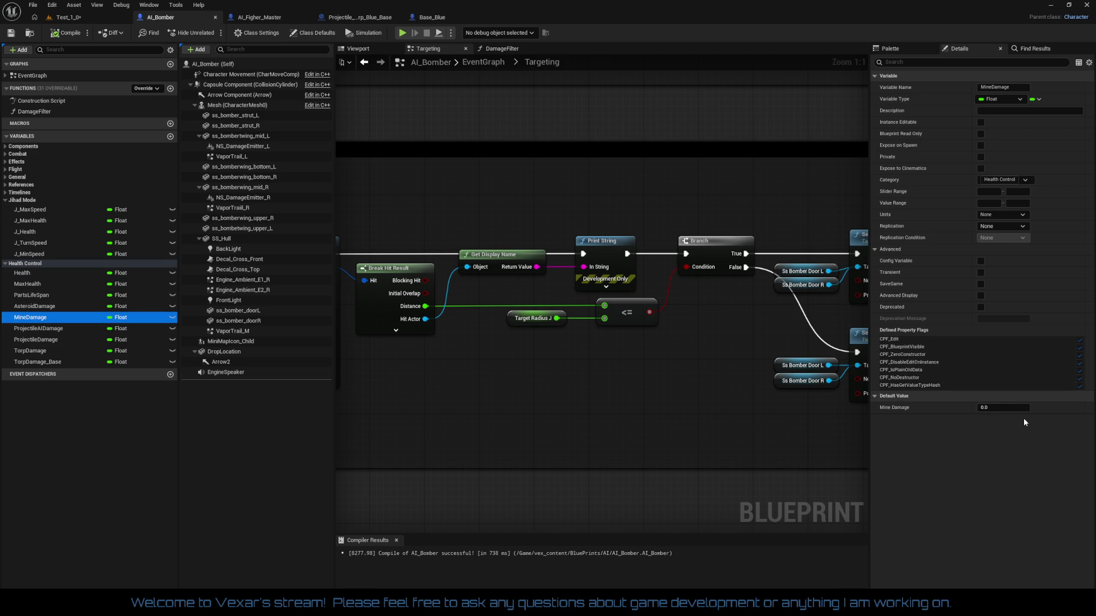
{"action": "left_click", "coordinate": [1009, 409]}
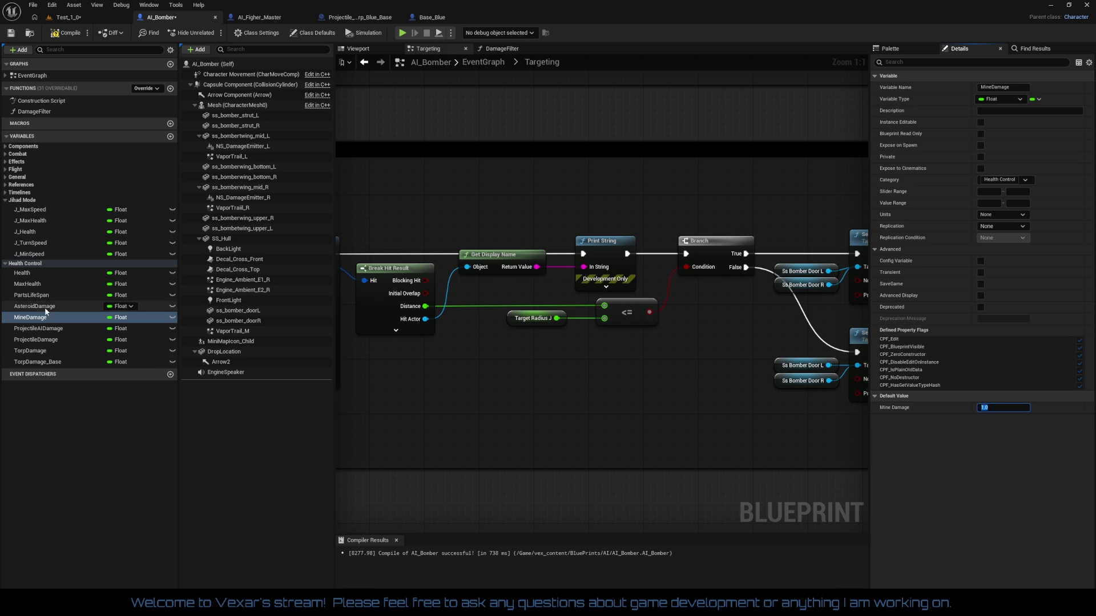
{"action": "left_click", "coordinate": [47, 330]}
{"action": "left_click", "coordinate": [1000, 408]}
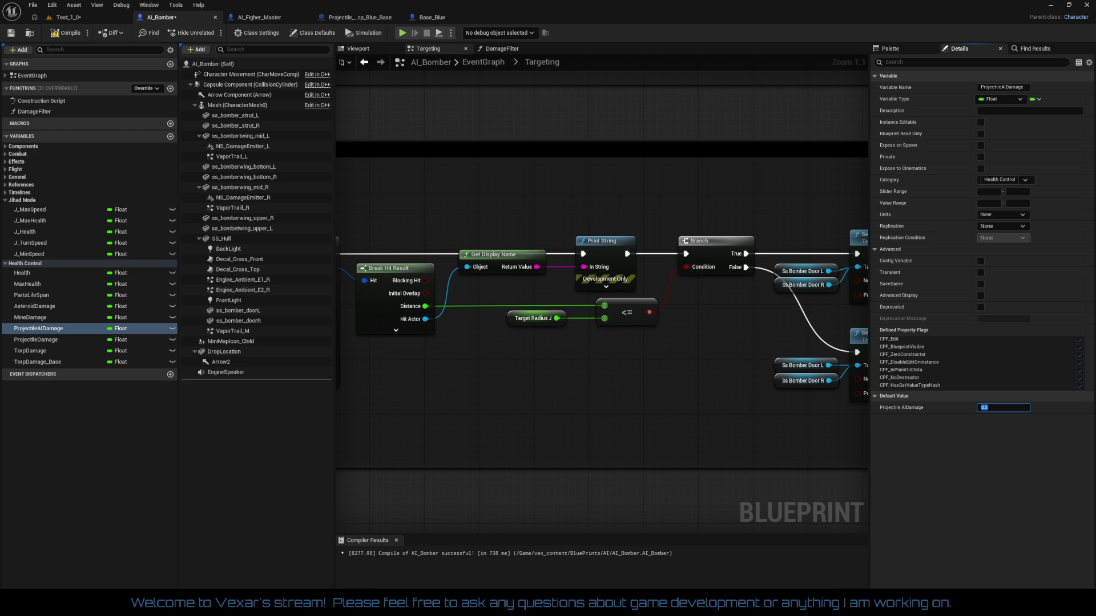
{"action": "left_click", "coordinate": [40, 340]}
{"action": "left_click_drag", "start_coordinate": [990, 408], "coordinate": [1028, 417]}
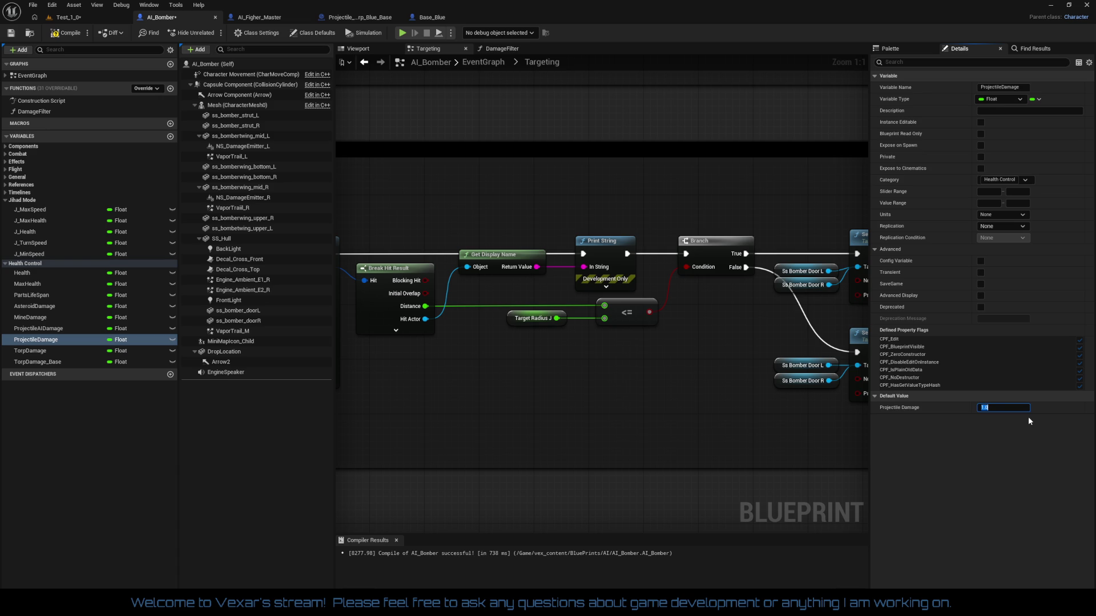
- Set TorpDamage's default to 2.0 and TorpDamage_Base's default to 3.0
{"action": "left_click", "coordinate": [40, 352]}
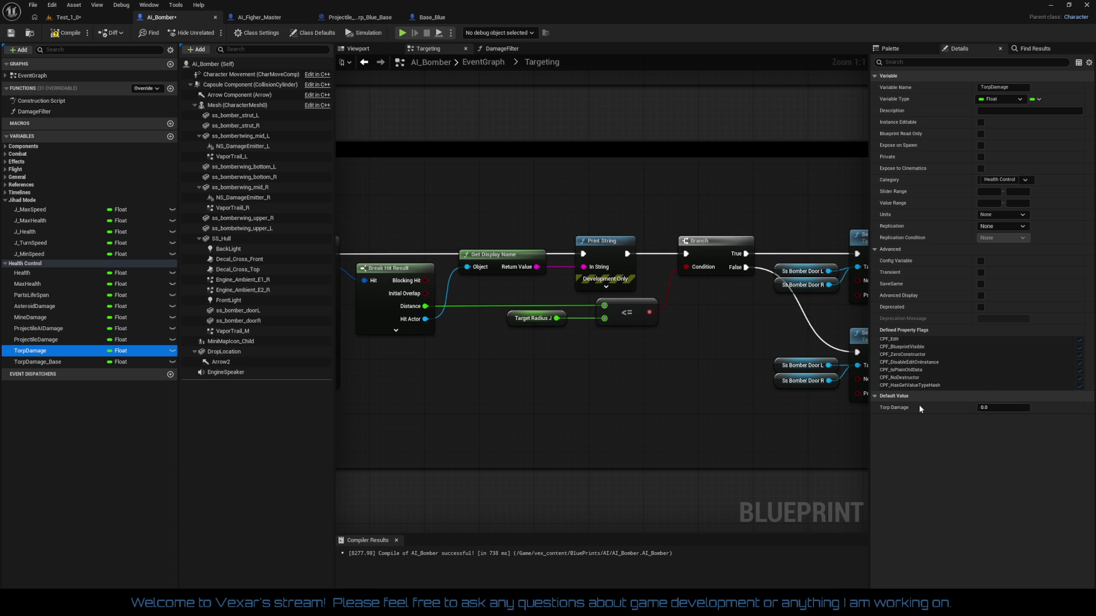
{"action": "left_click", "coordinate": [996, 408]}
{"action": "type", "text": "2"}
{"action": "key", "text": "Return"}
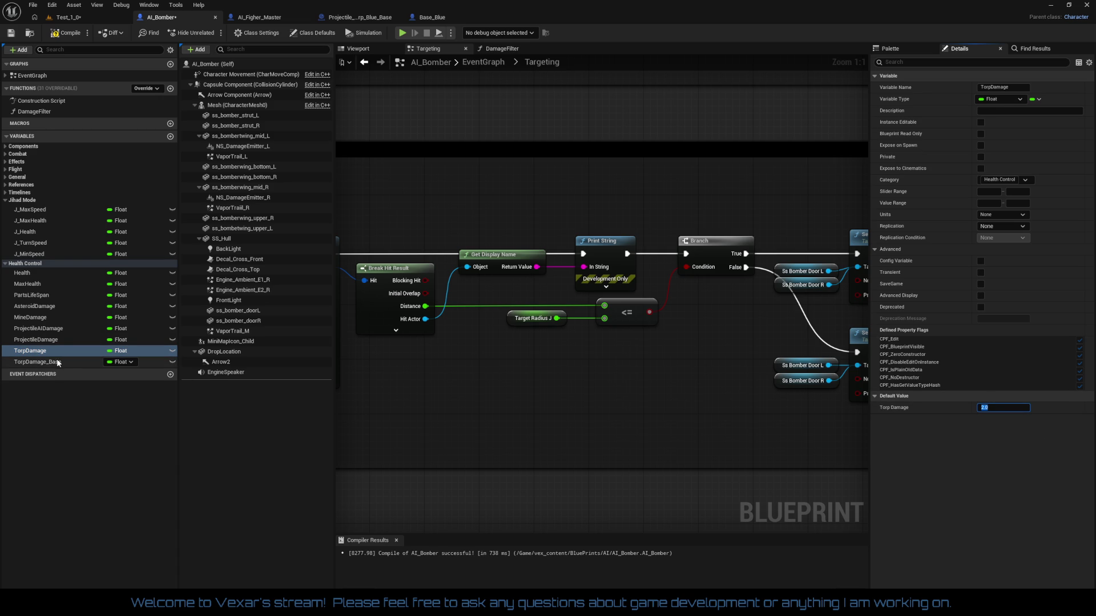
{"action": "left_click", "coordinate": [57, 363]}
{"action": "left_click", "coordinate": [999, 409]}
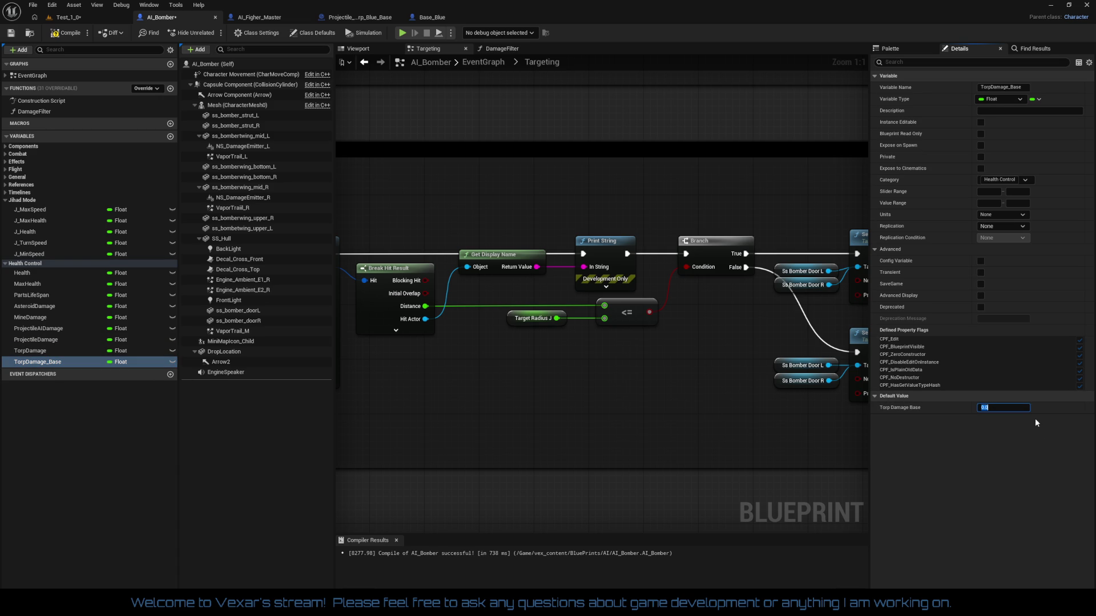
{"action": "type", "text": "3"}
{"action": "key", "text": "Return"}
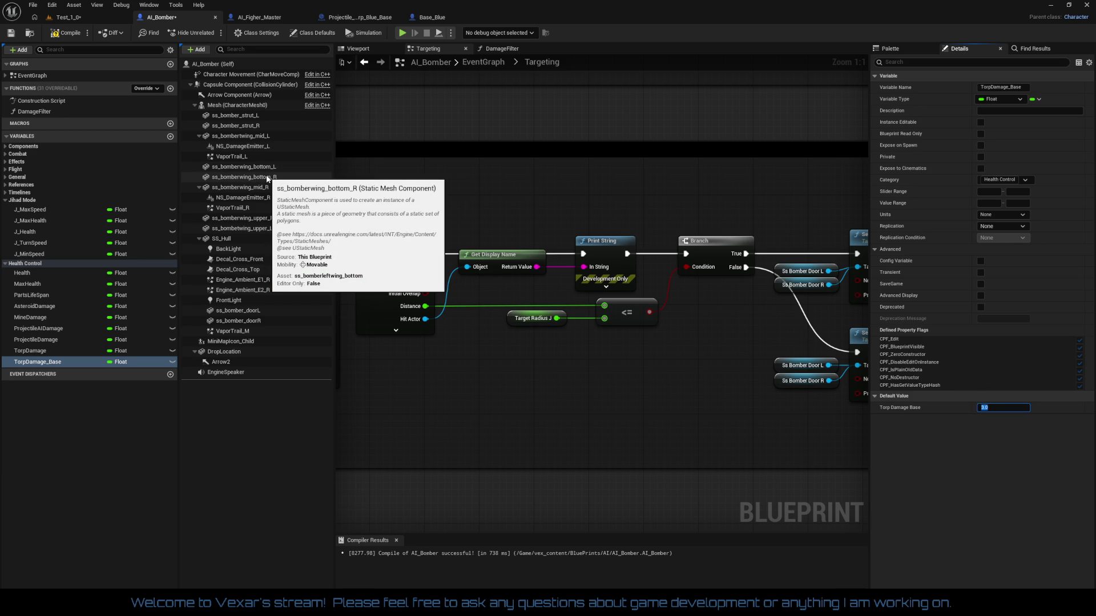
- Compile, change TorpDamage_Base's default to 5.0, and recompile AI_Bomber
{"action": "left_click", "coordinate": [71, 33]}
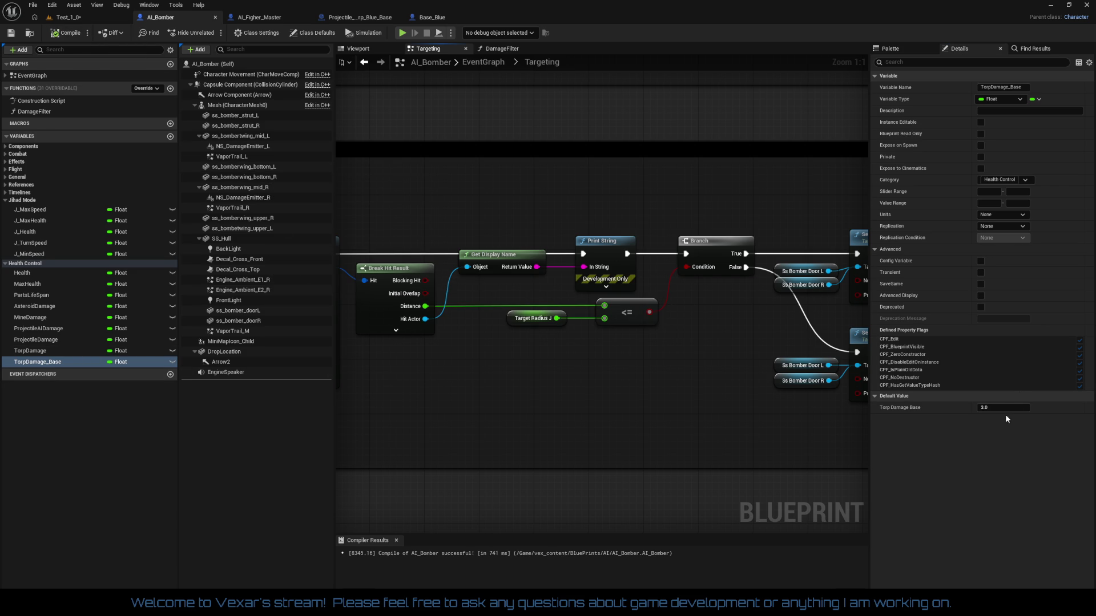
{"action": "left_click", "coordinate": [979, 407]}
{"action": "type", "text": "5"}
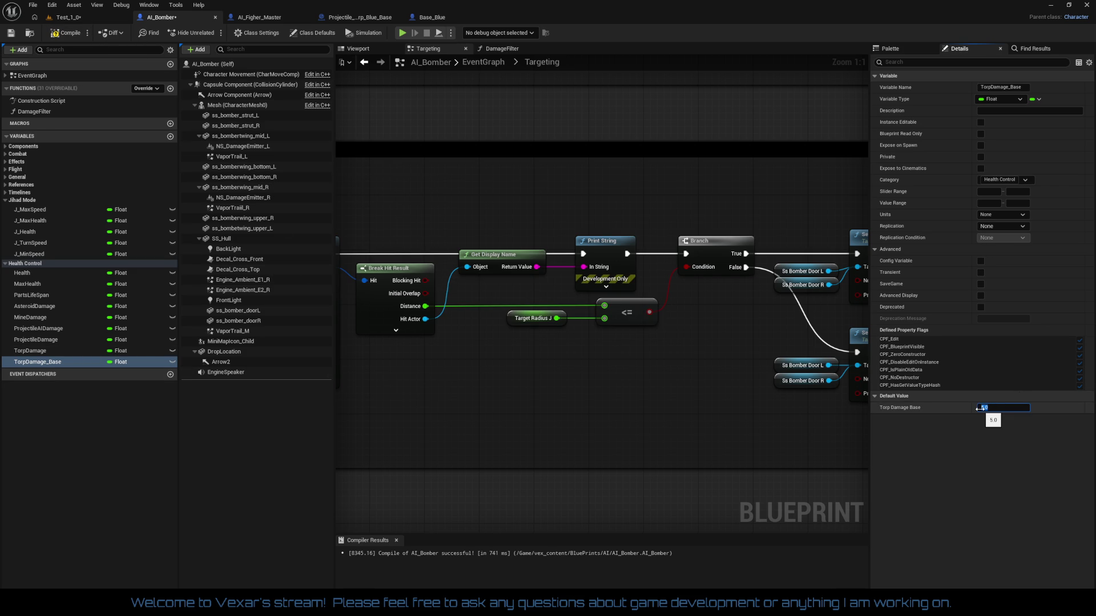
{"action": "left_click", "coordinate": [68, 33]}
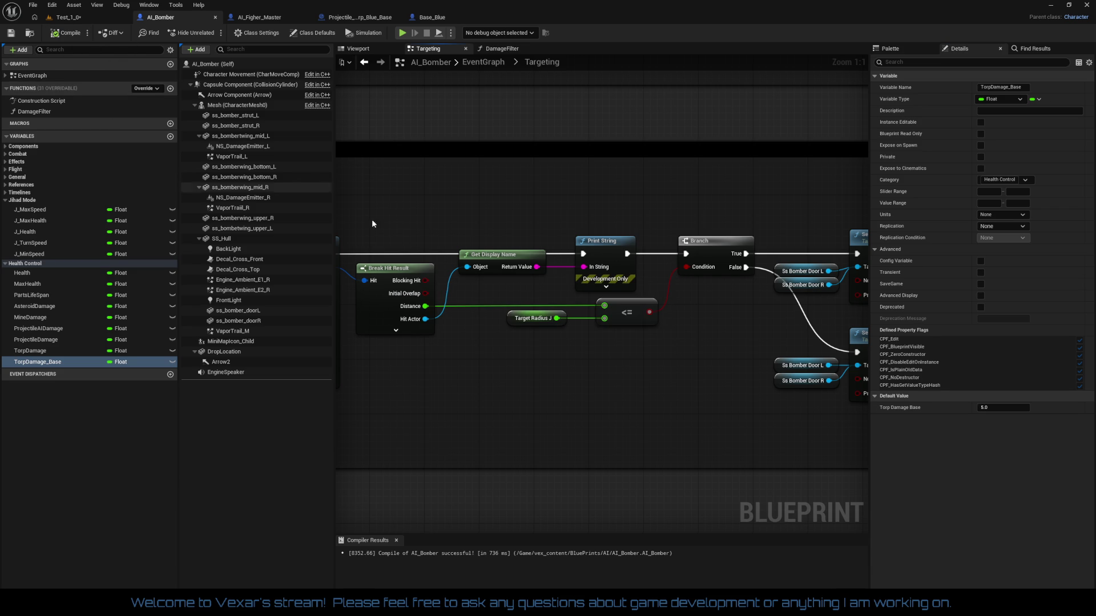
{"action": "scroll", "coordinate": [396, 303], "scroll_direction": "down", "scroll_amount": 2}
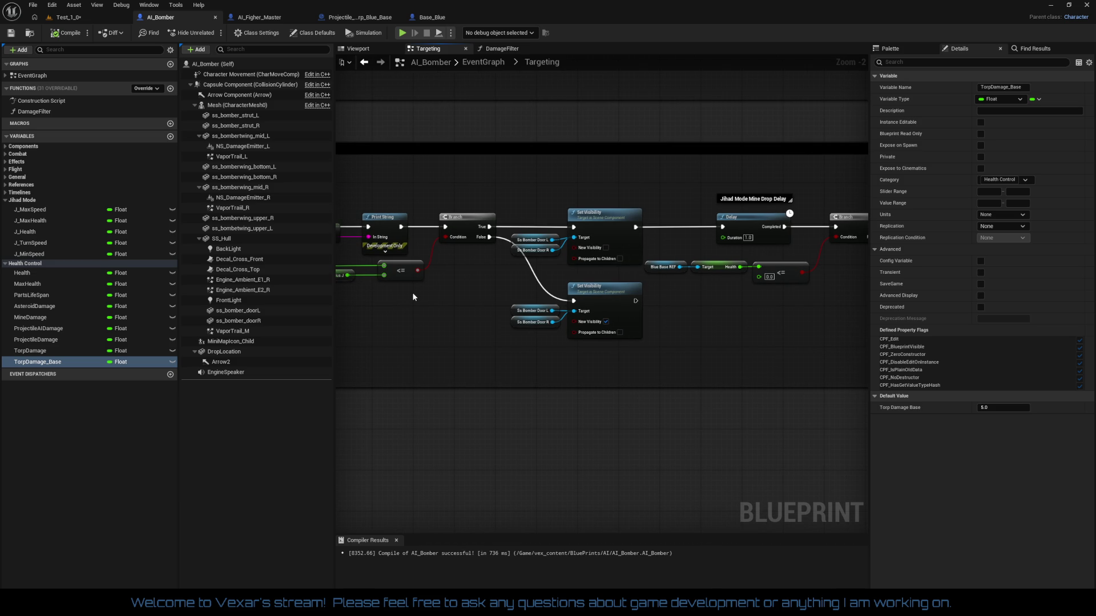
- Move J_Health to the top and J_MinSpeed above J_MaxSpeed in Jihad Mode, then compile
{"action": "mouse_move", "coordinate": [32, 232]}
{"action": "left_mouse_down"}
{"action": "mouse_move", "coordinate": [37, 216]}
{"action": "mouse_move", "coordinate": [33, 244]}
{"action": "left_mouse_up"}
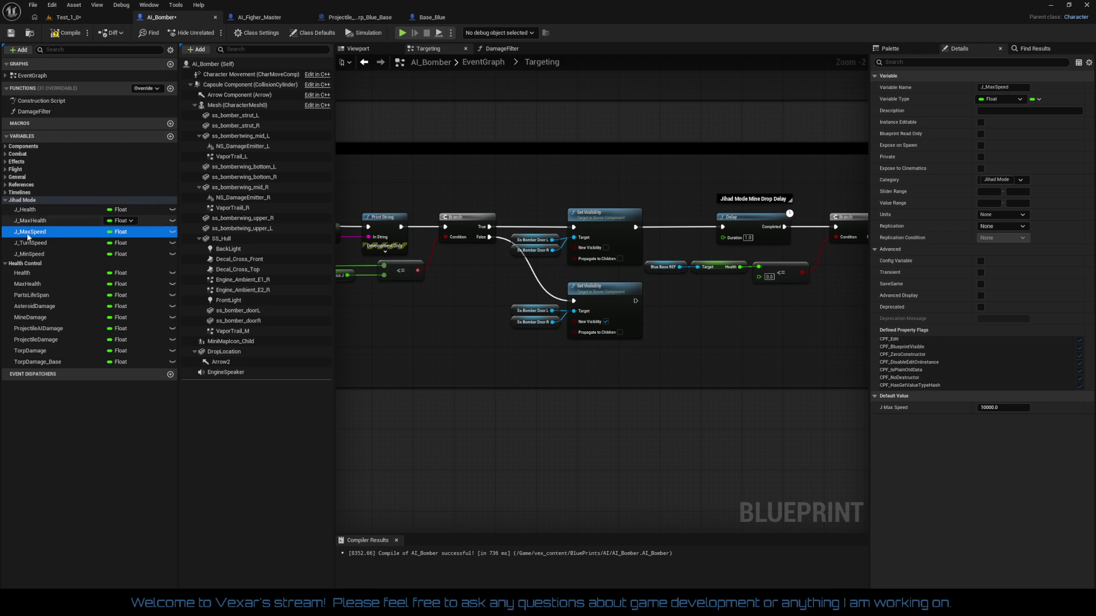
{"action": "left_click_drag", "start_coordinate": [31, 254], "coordinate": [35, 232]}
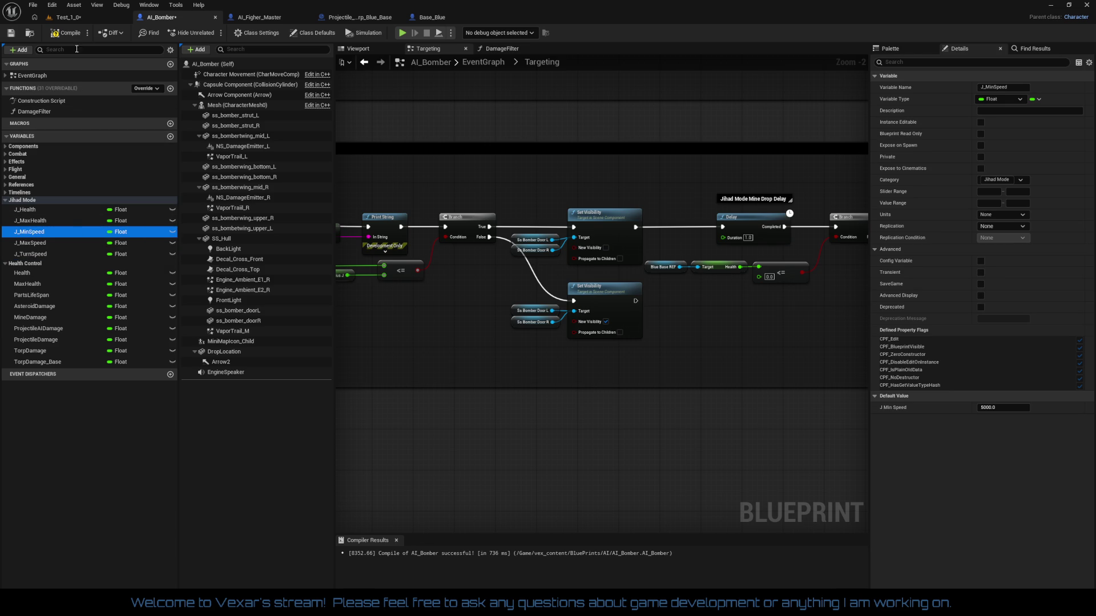
{"action": "left_click", "coordinate": [68, 36]}
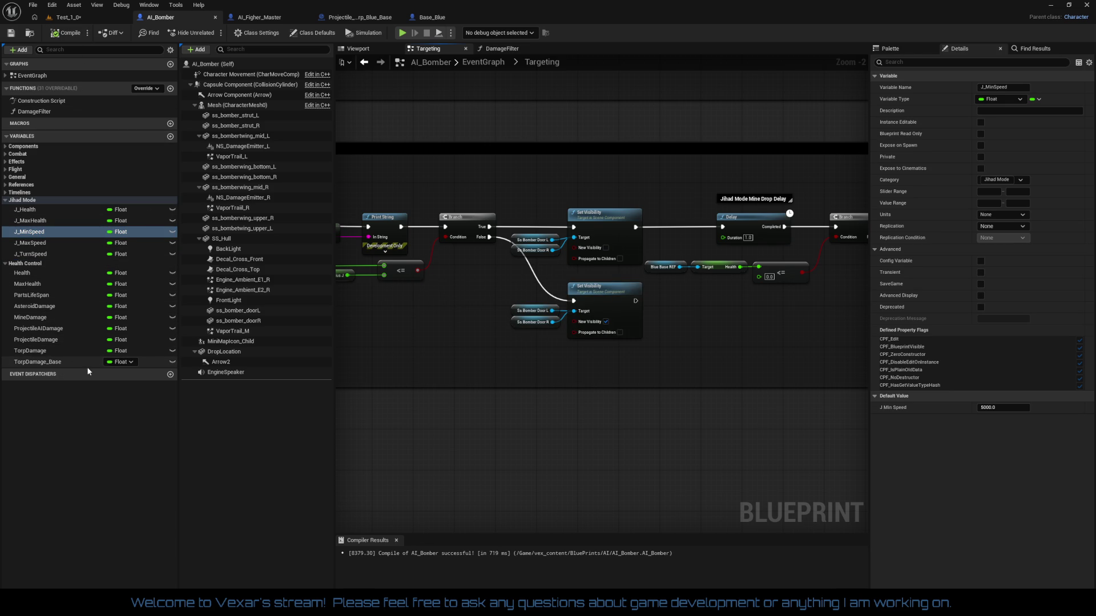
{"action": "left_click_drag", "start_coordinate": [417, 265], "coordinate": [460, 256]}
{"action": "left_click", "coordinate": [268, 21]}
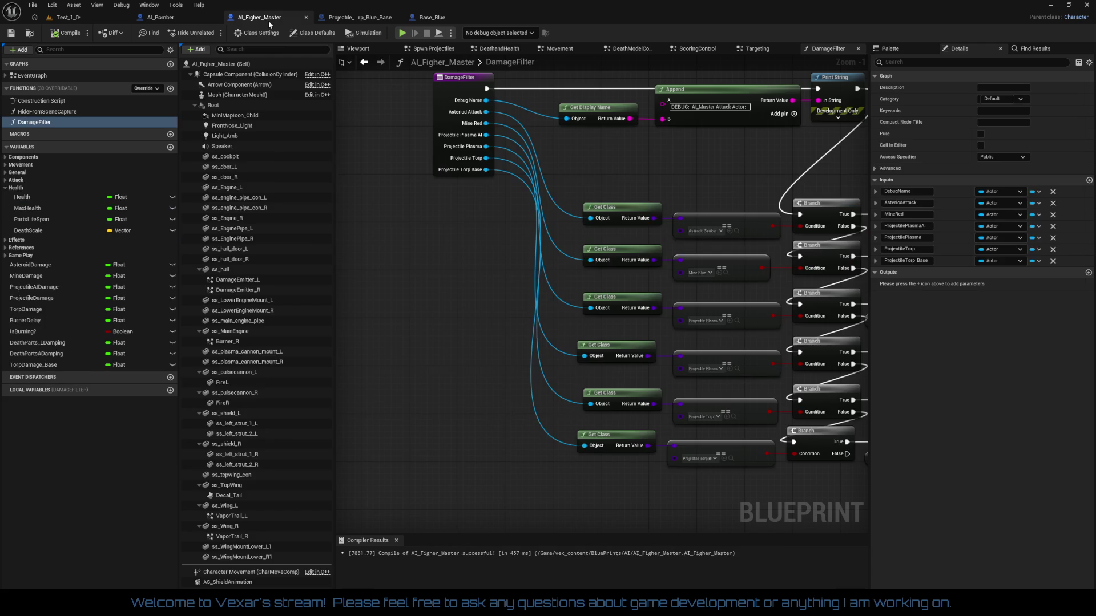
- Close the Projectile_Torp_Blue_Base and Base_Blue blueprint tabs
{"action": "left_click_drag", "start_coordinate": [632, 439], "coordinate": [349, 352]}
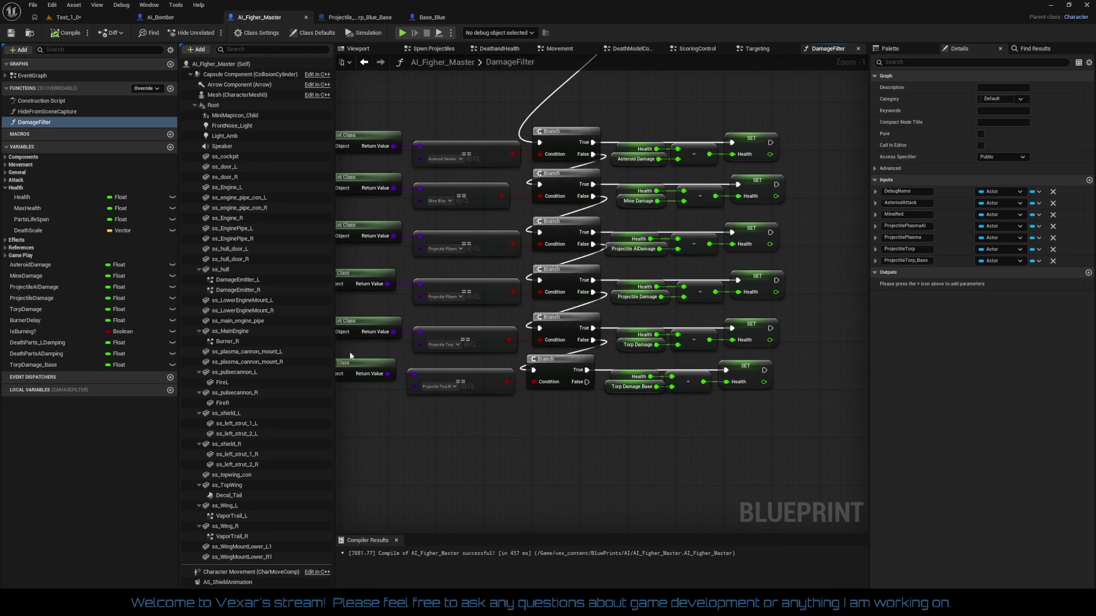
{"action": "left_click", "coordinate": [630, 388]}
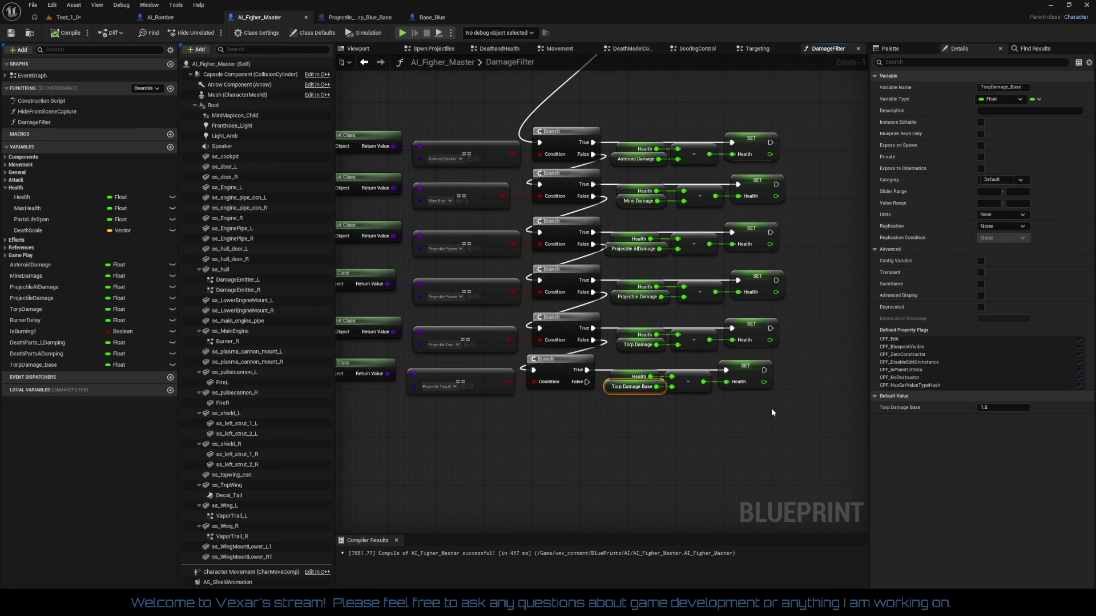
{"action": "mouse_move", "coordinate": [497, 427]}
{"action": "left_mouse_down"}
{"action": "mouse_move", "coordinate": [590, 405]}
{"action": "mouse_move", "coordinate": [662, 420]}
{"action": "left_mouse_up"}
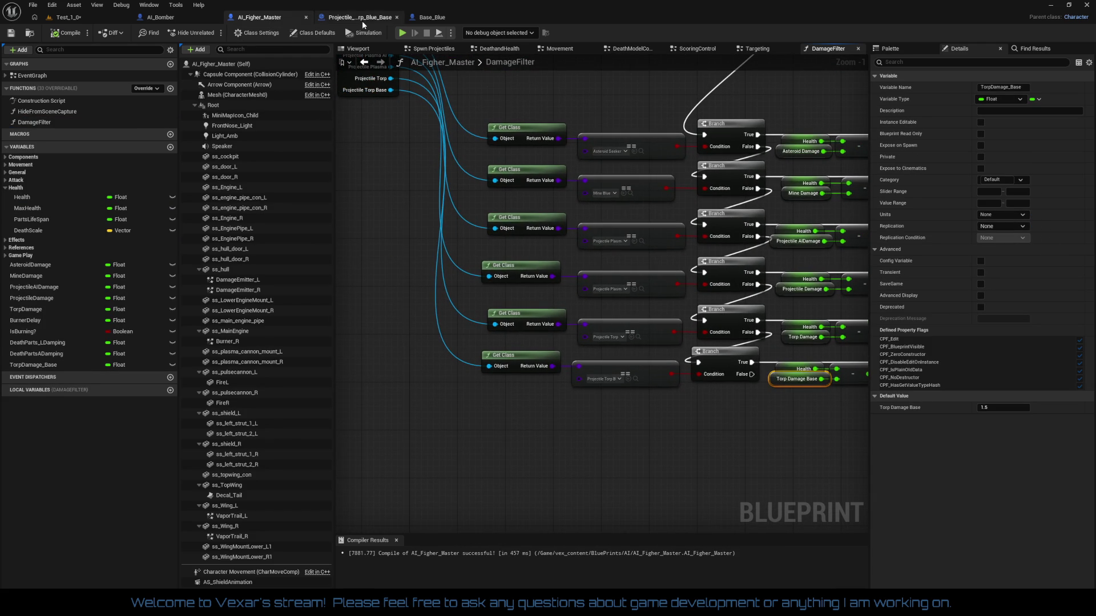
{"action": "left_click", "coordinate": [362, 18]}
{"action": "left_click", "coordinate": [397, 18]}
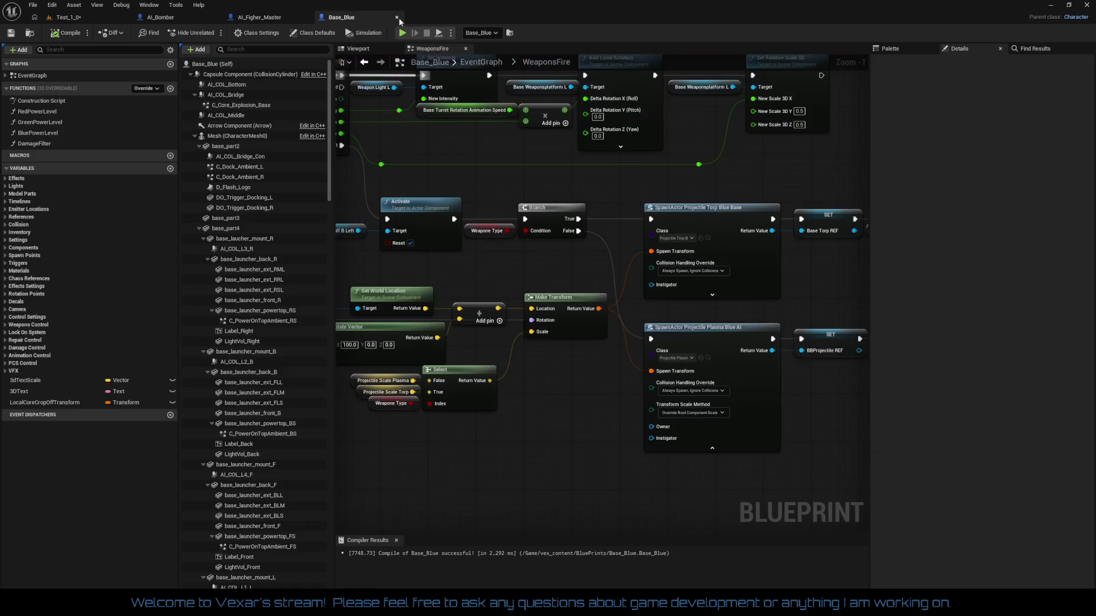
{"action": "left_click", "coordinate": [397, 18]}
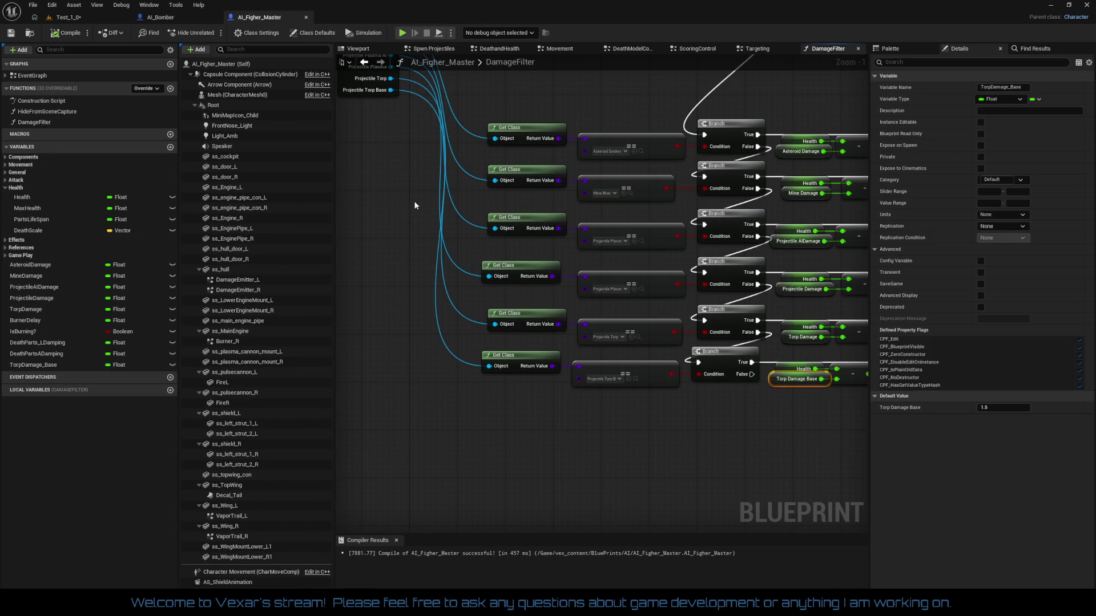
{"action": "scroll", "coordinate": [417, 217], "scroll_direction": "down", "scroll_amount": 2}
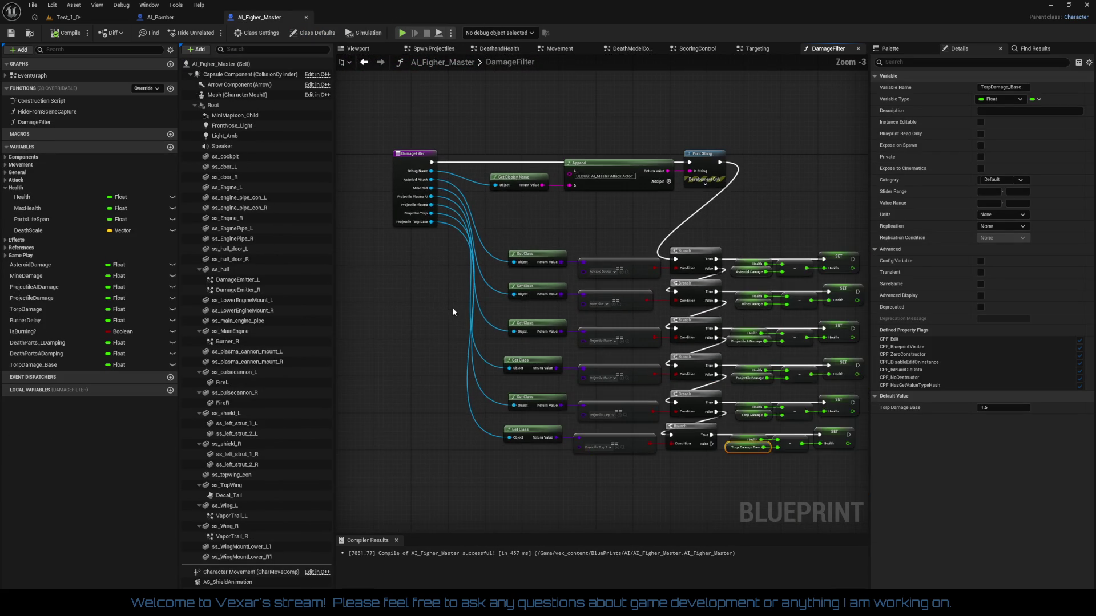
- In AI_Figher_Master, close graph tabs right of Spwn Projectiles, open EventGraph, and close the blueprint
{"action": "left_click", "coordinate": [162, 19]}
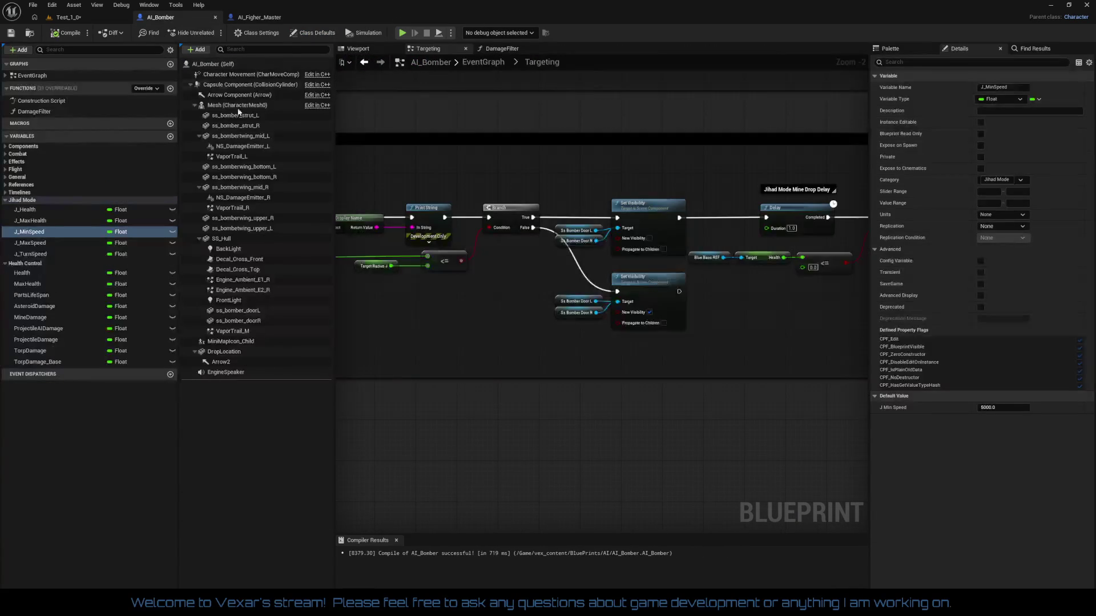
{"action": "scroll", "coordinate": [492, 288], "scroll_direction": "up", "scroll_amount": 2}
{"action": "left_click_drag", "start_coordinate": [614, 312], "coordinate": [406, 316]}
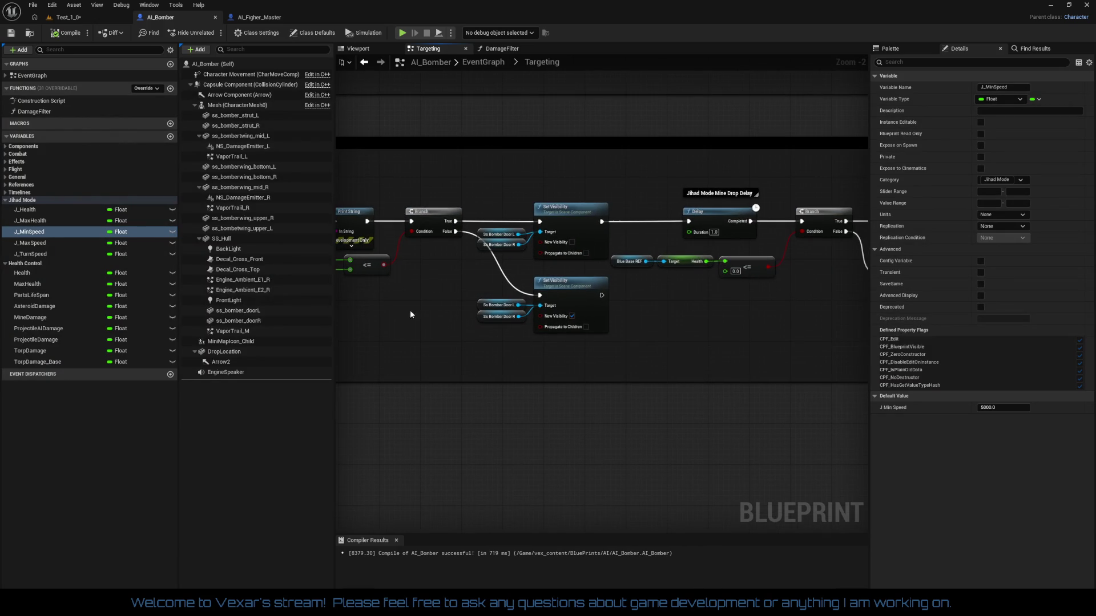
{"action": "left_click", "coordinate": [259, 19]}
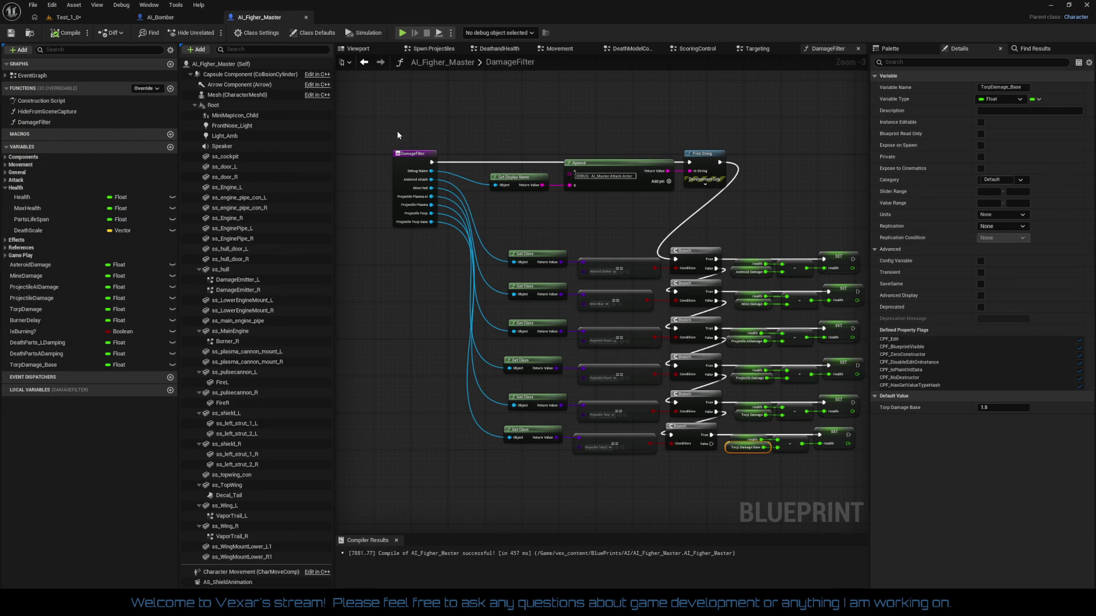
{"action": "left_click_drag", "start_coordinate": [561, 216], "coordinate": [510, 259]}
{"action": "left_click_drag", "start_coordinate": [518, 202], "coordinate": [553, 271]}
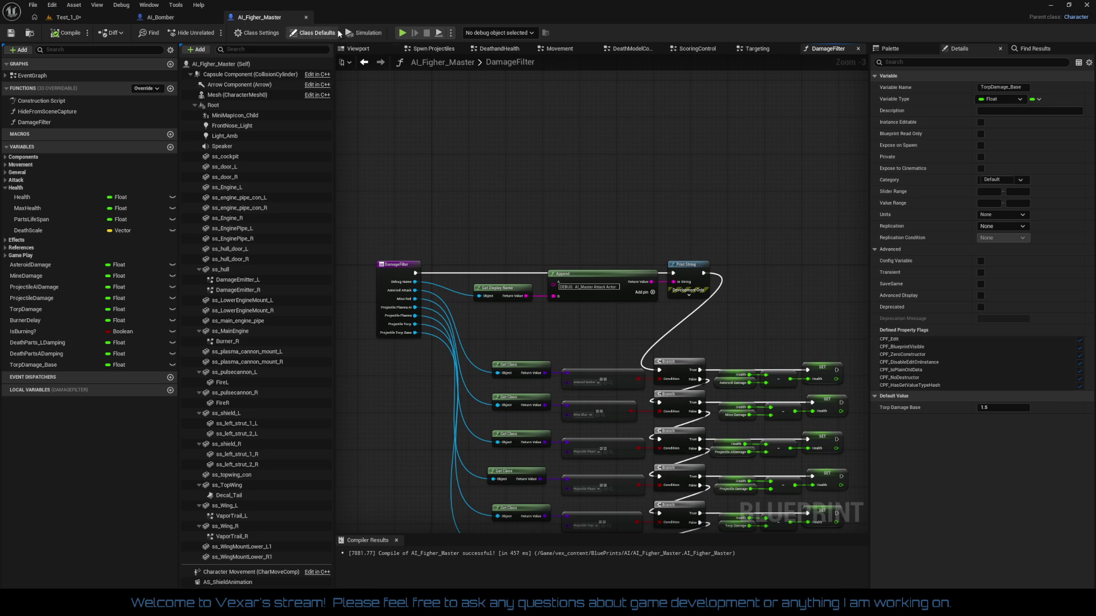
{"action": "right_click", "coordinate": [415, 53]}
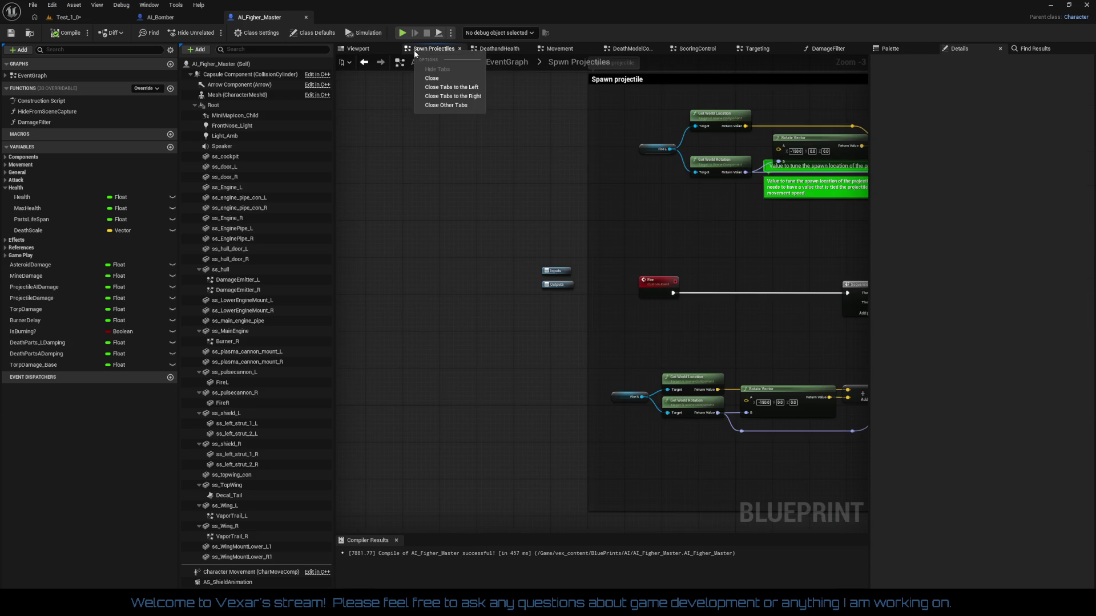
{"action": "left_click", "coordinate": [461, 97]}
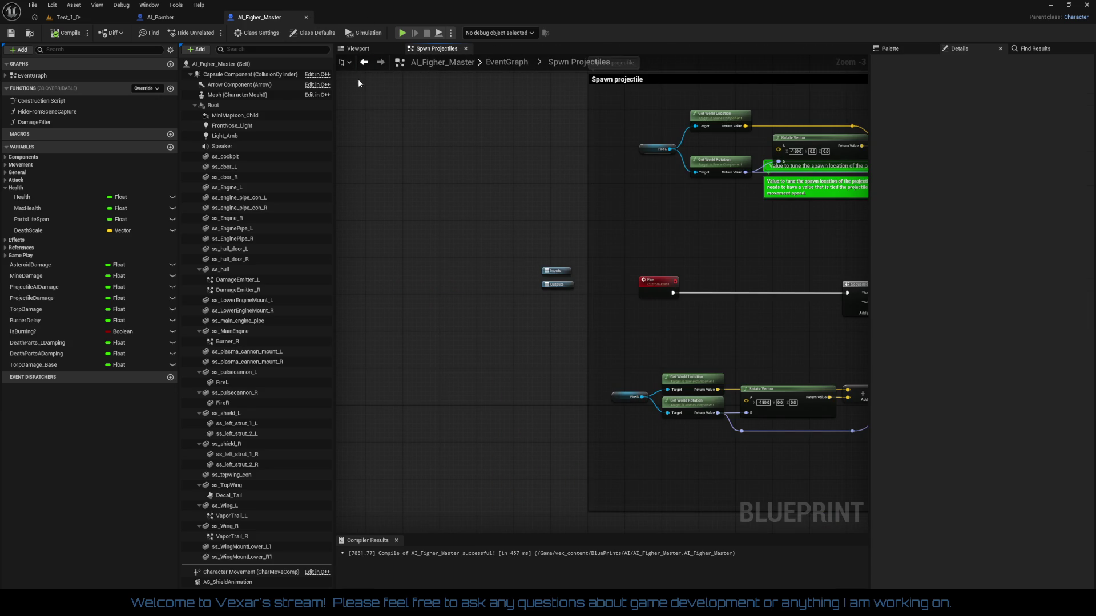
{"action": "double_click", "coordinate": [61, 77]}
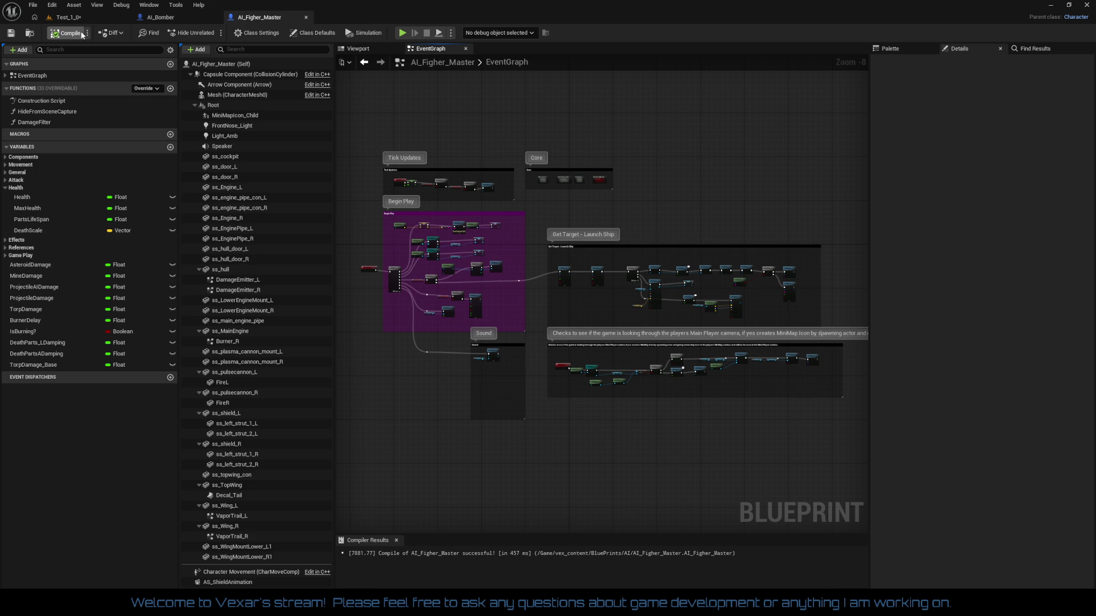
{"action": "left_click", "coordinate": [306, 19]}
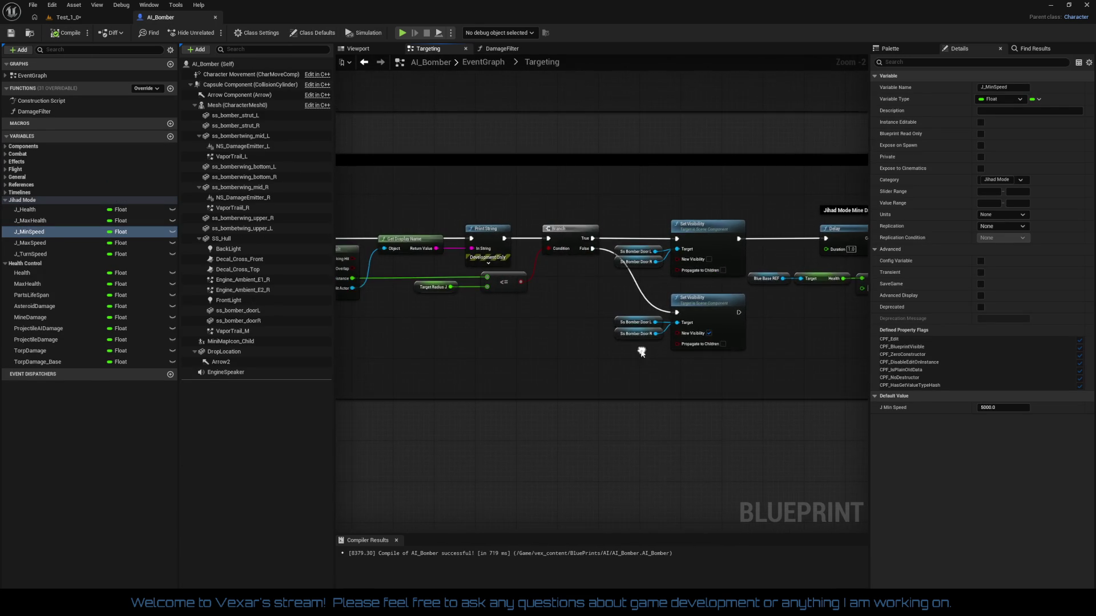
- Switch to the Test_1_0 level and start a Play session
{"action": "scroll", "coordinate": [502, 348], "scroll_direction": "down", "scroll_amount": 4}
{"action": "left_click_drag", "start_coordinate": [706, 366], "coordinate": [685, 455]}
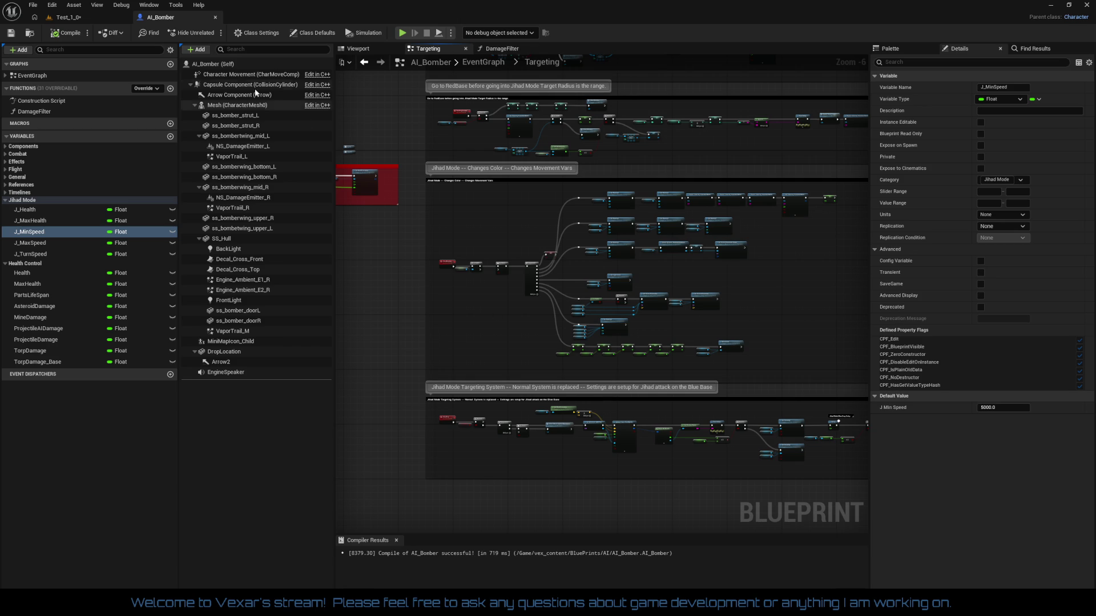
{"action": "left_click", "coordinate": [85, 17]}
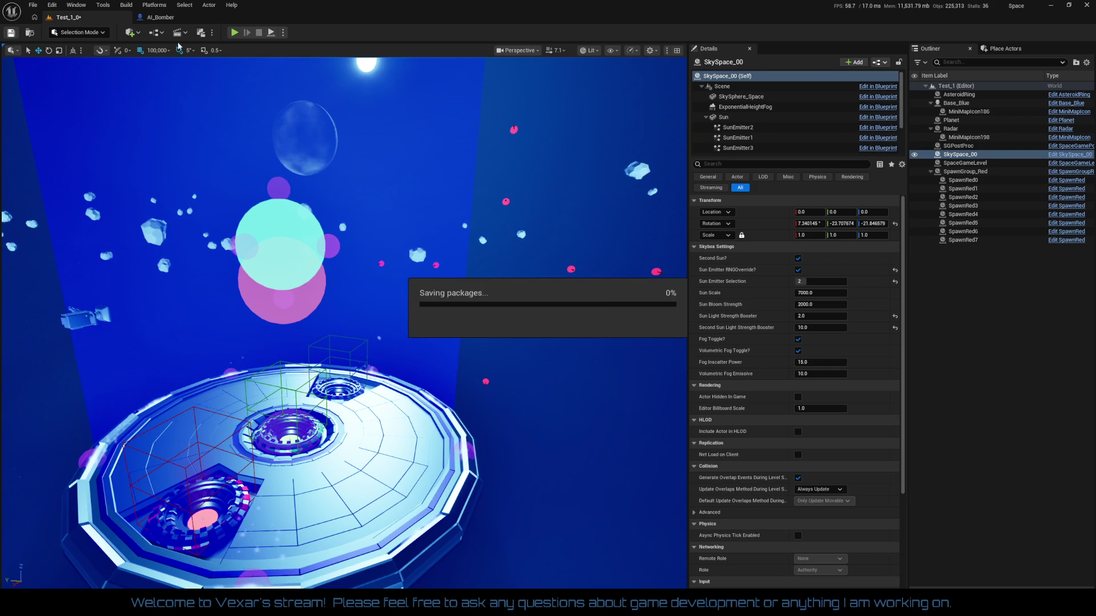
{"action": "left_click", "coordinate": [234, 34]}
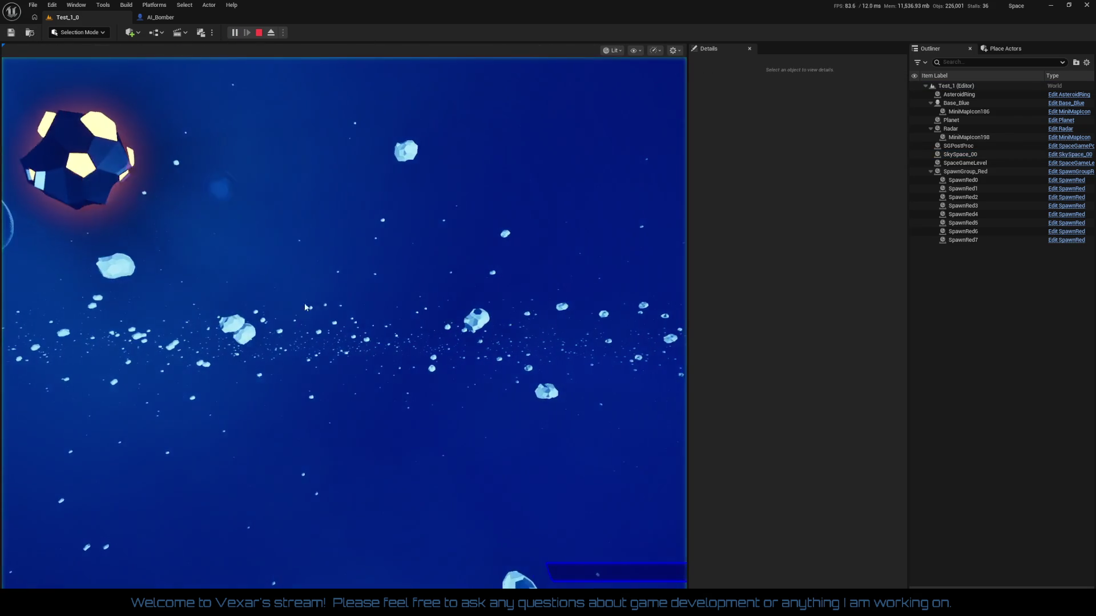
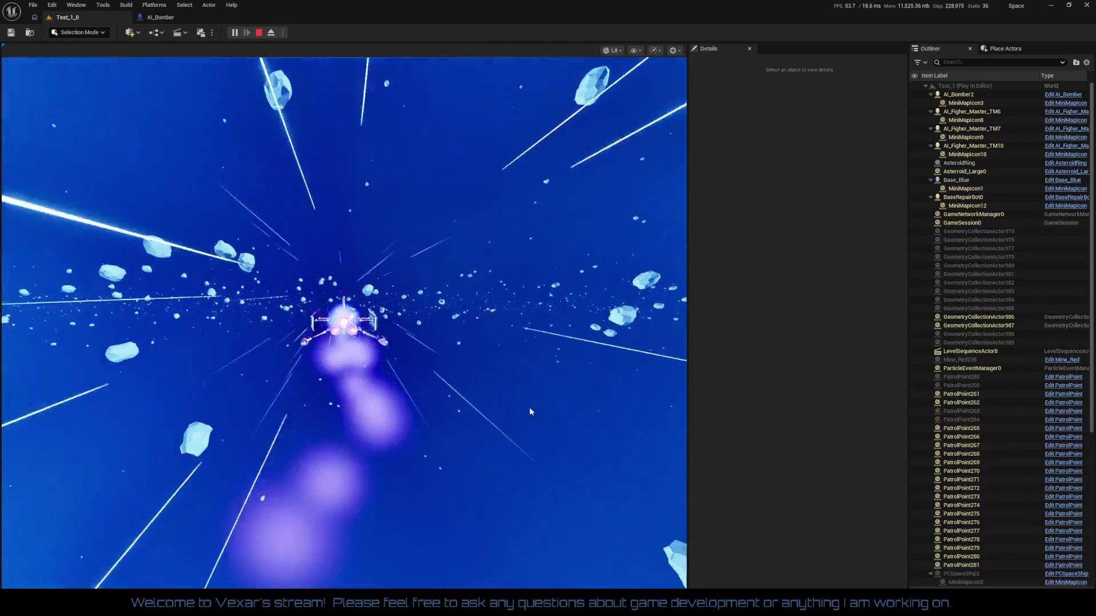
- Fly the ship through the level to the Sector 1-1 statistics screen, then end the play-test
{"action": "left_click", "coordinate": [529, 407]}
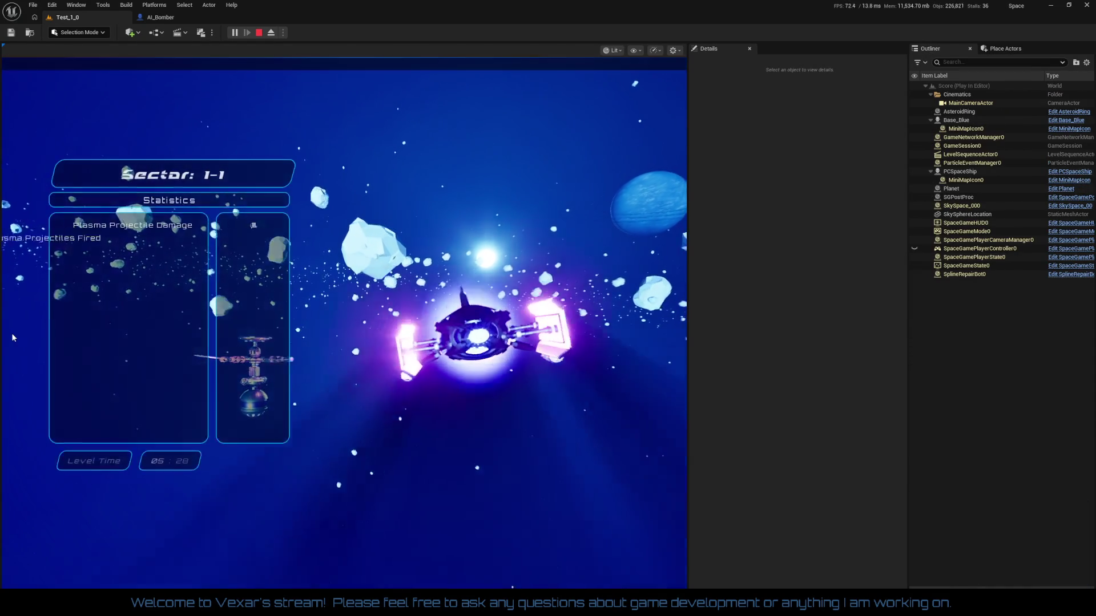
{"action": "key", "text": "Escape"}
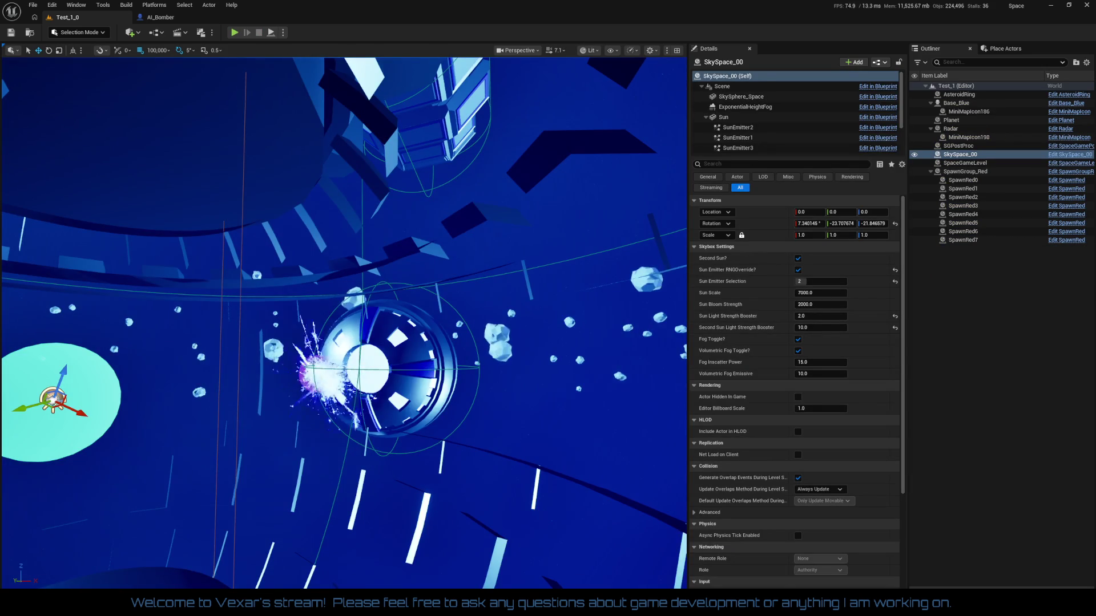
- Pan the AI_Bomber Blueprint Event Graph to review the Spline Movement section and nodes below
{"action": "key", "text": "f"}
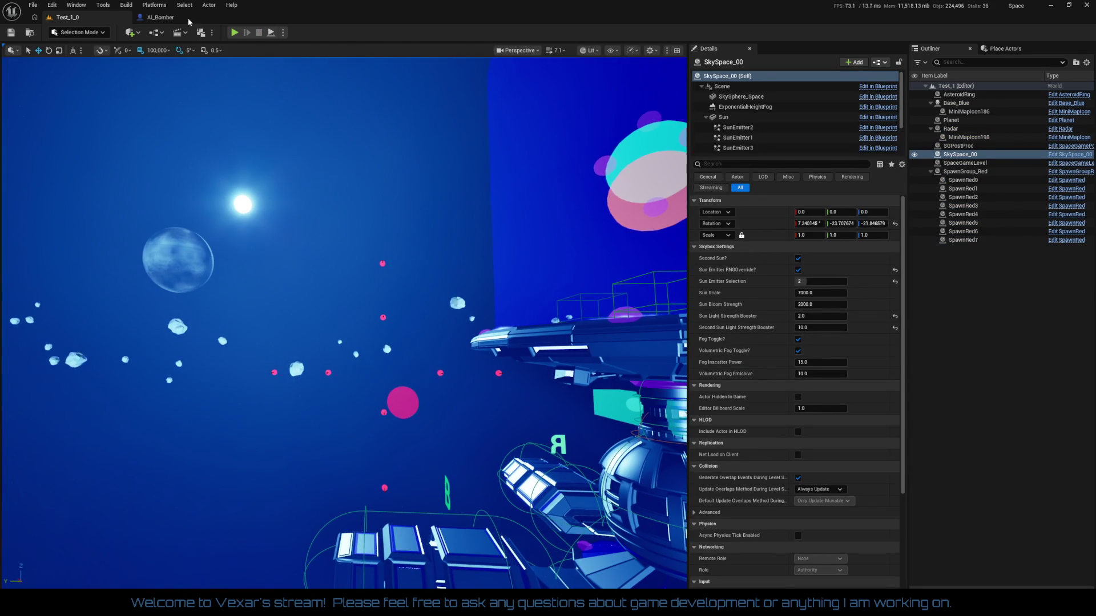
{"action": "left_click", "coordinate": [161, 17]}
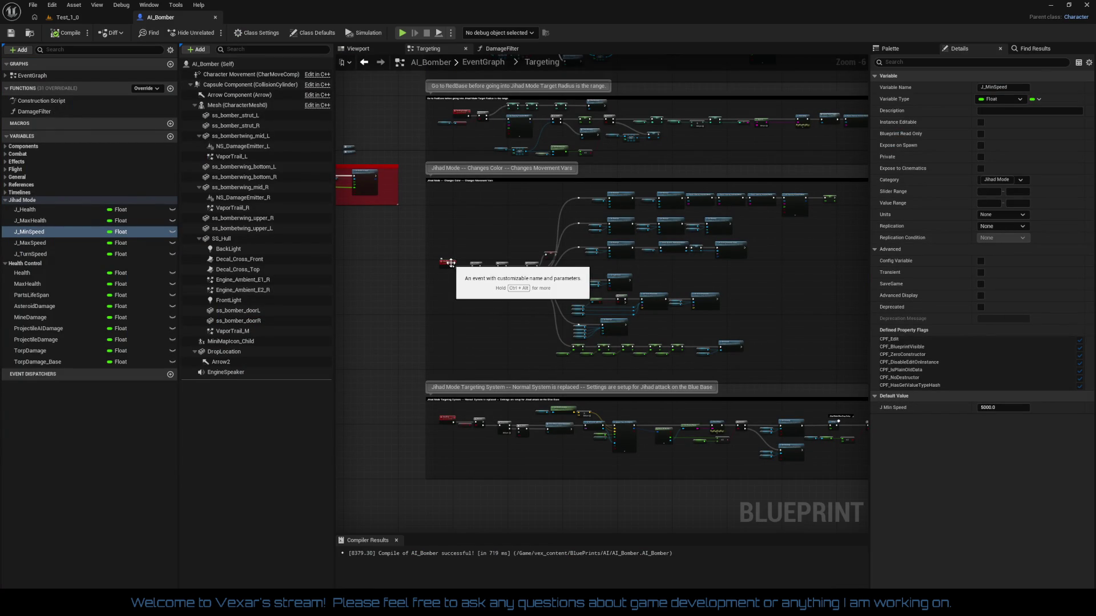
{"action": "left_click_drag", "start_coordinate": [498, 326], "coordinate": [465, 254]}
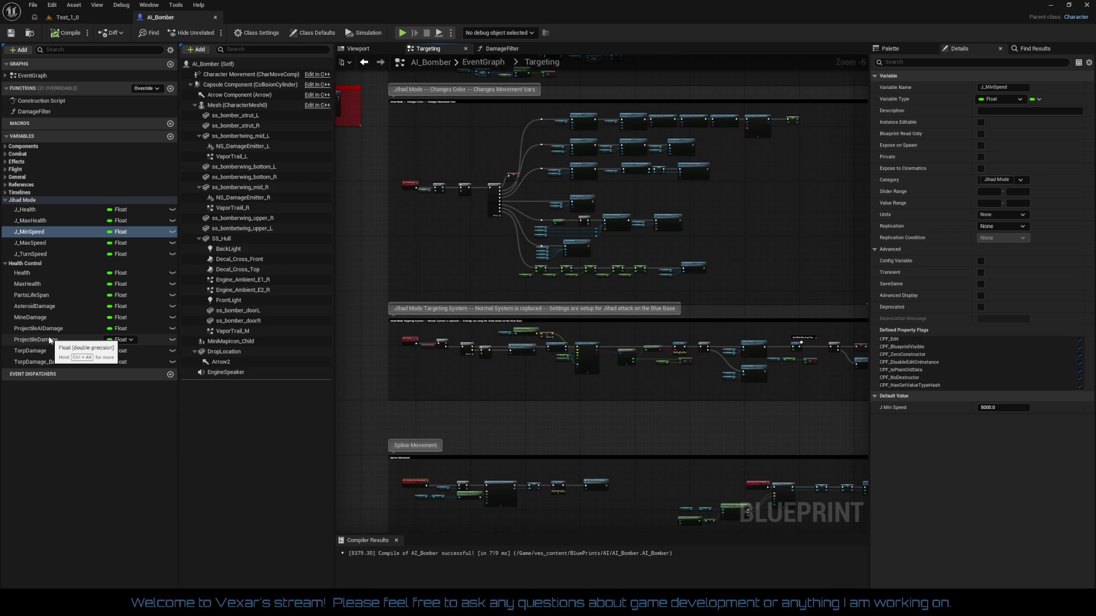
{"action": "mouse_move", "coordinate": [503, 262]}
{"action": "left_mouse_down"}
{"action": "mouse_move", "coordinate": [590, 347]}
{"action": "mouse_move", "coordinate": [590, 237]}
{"action": "left_mouse_up"}
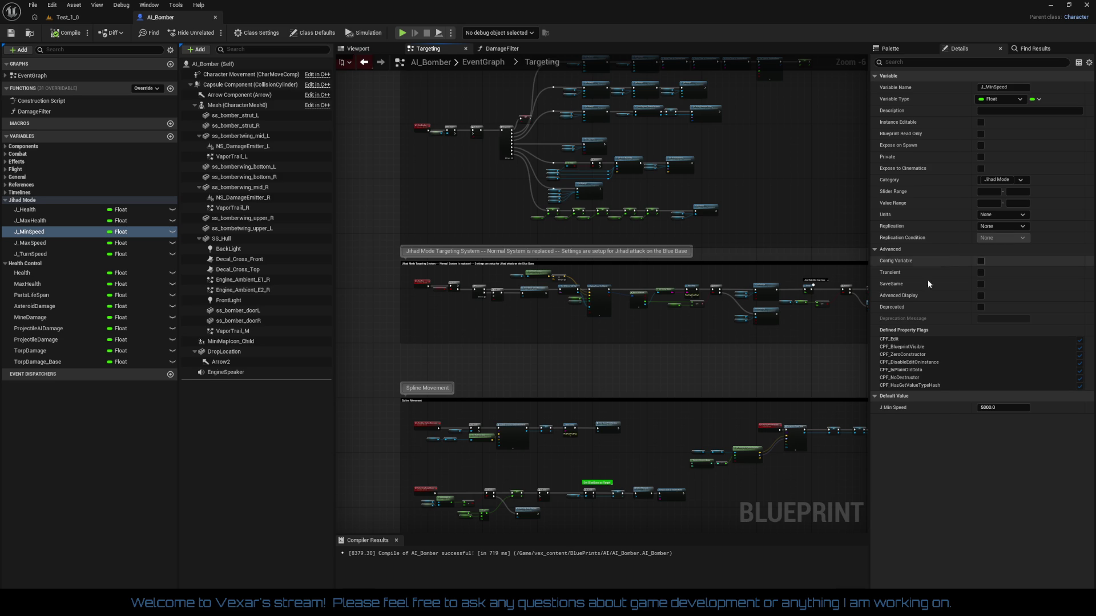
- Bring TODO_SpaceProto.txt forward in Notepad++ with the cursor on the empty last line
{"action": "key", "text": "alt+Tab"}
{"action": "scroll", "coordinate": [422, 351], "scroll_direction": "down", "scroll_amount": 1}
{"action": "left_click", "coordinate": [259, 564]}
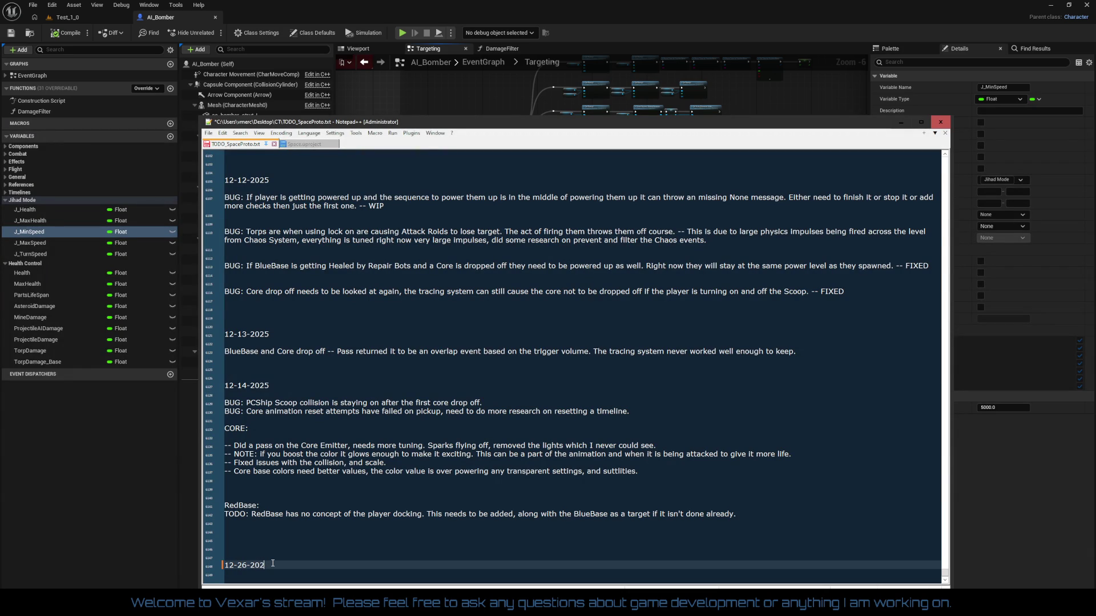
{"action": "type", "text": "5:"}
- Add a 'Bomber' heading under 12-26-2025 with an 'Added Damage Filtering sys' entry
{"action": "key", "text": "Return"}
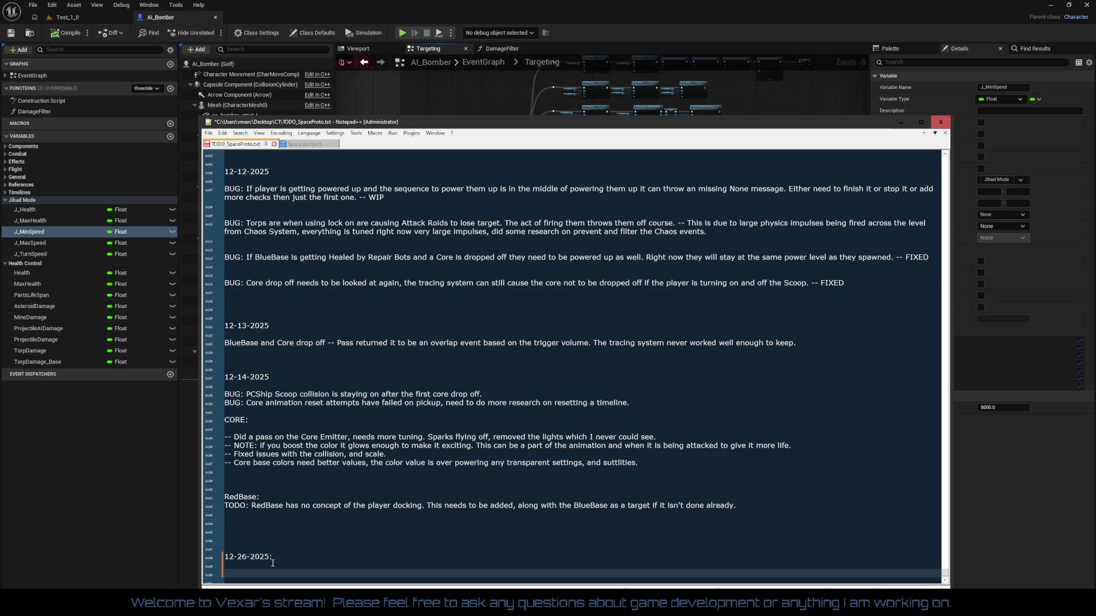
{"action": "type", "text": "Bomber"}
{"action": "key", "text": "Return"}
{"action": "key", "text": "Return"}
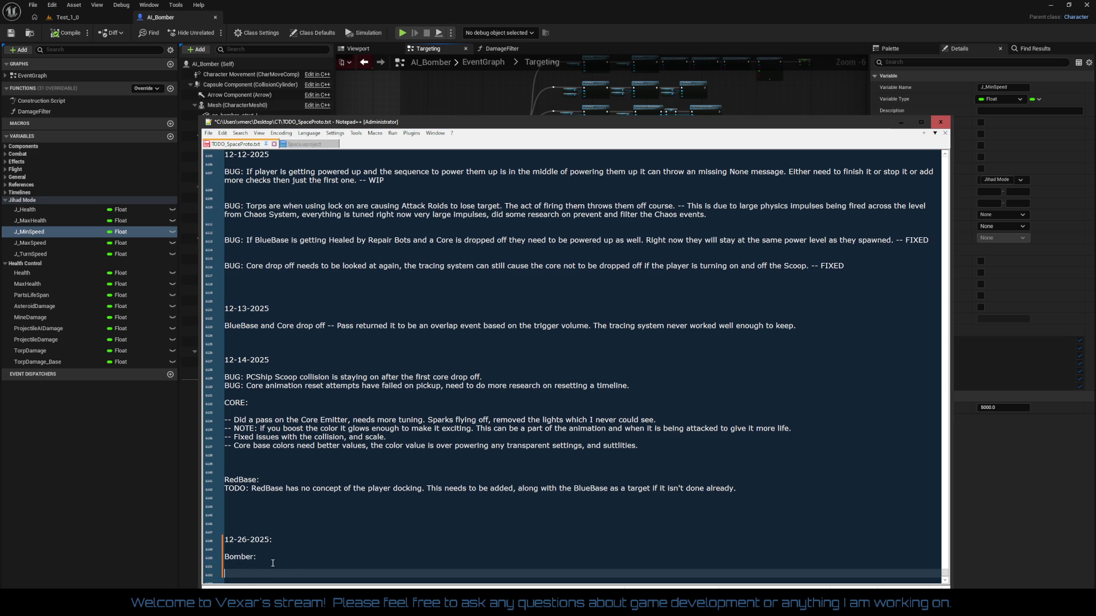
{"action": "left_click", "coordinate": [273, 564]}
{"action": "type", "text": "--"}
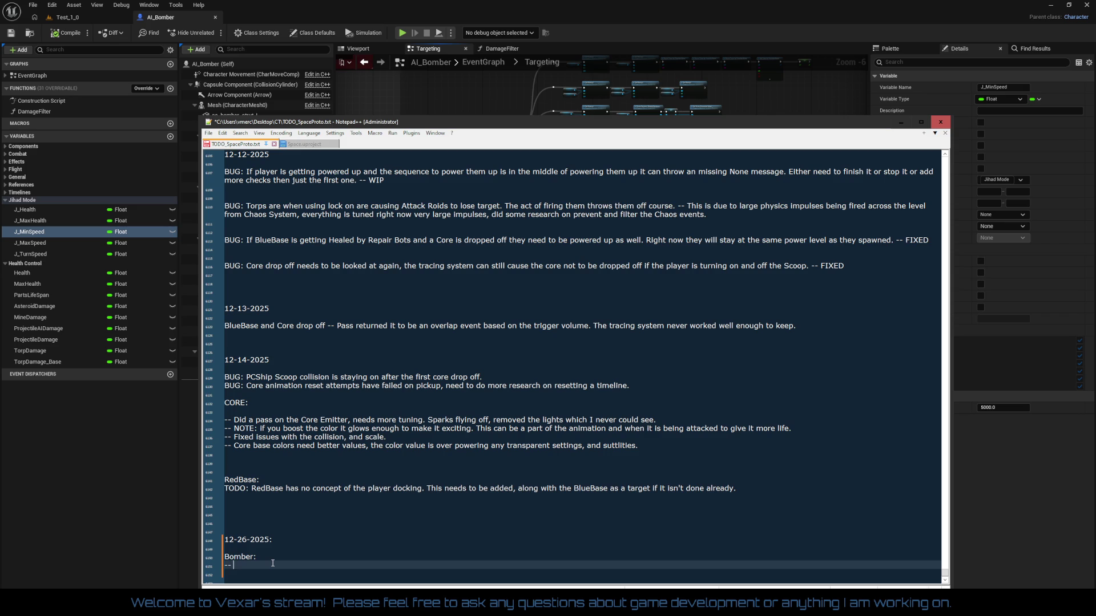
{"action": "type", "text": "Added"}
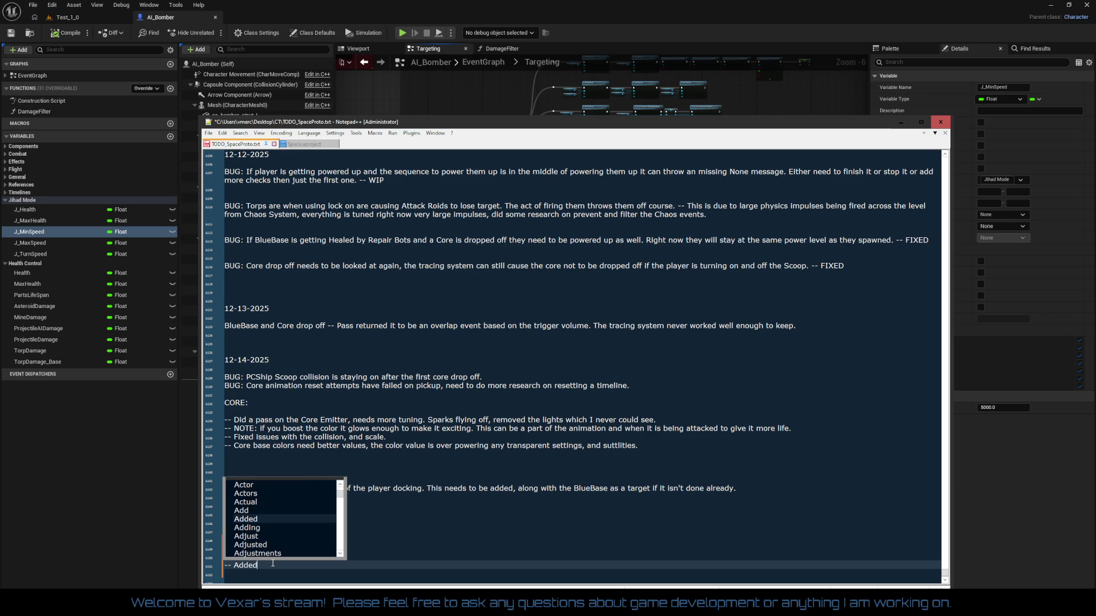
{"action": "type", "text": " Damage Filtering sys"}
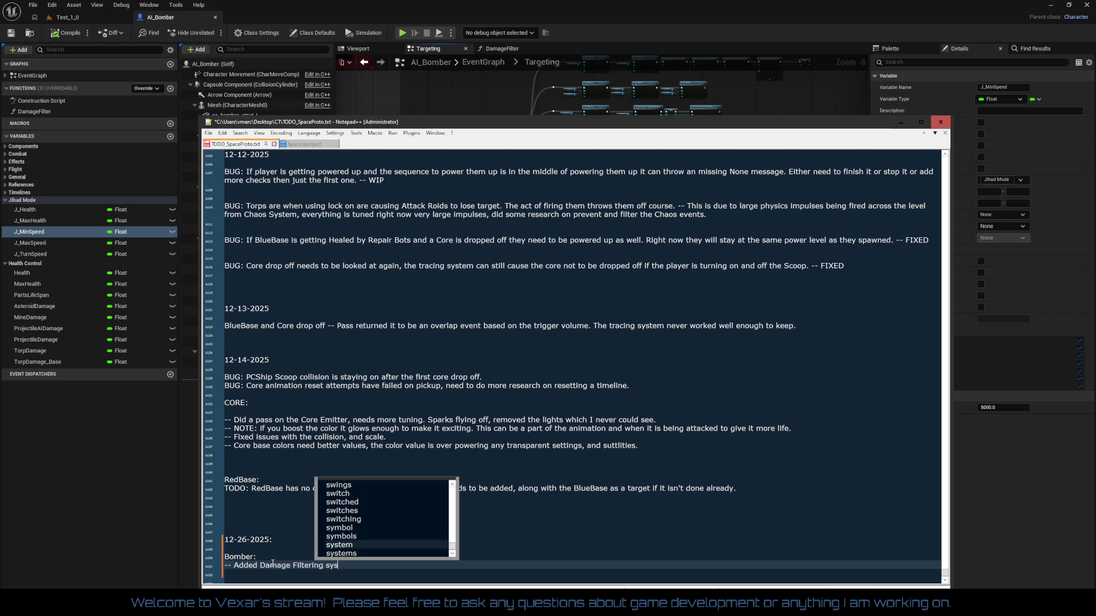
{"action": "key", "text": "Return"}
{"action": "key", "text": "Return"}
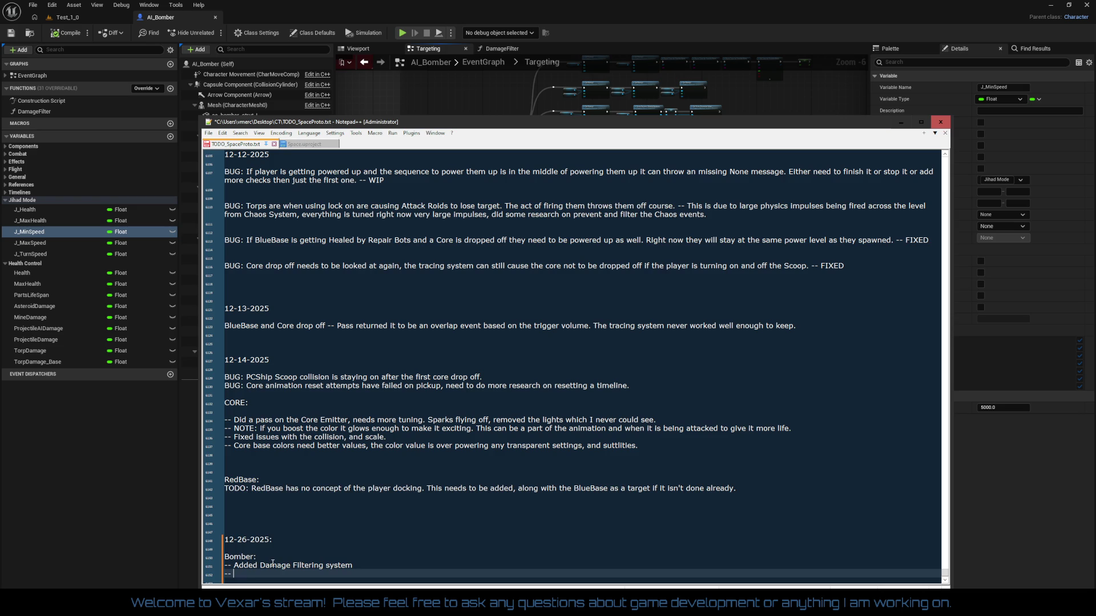
- Add Bomber entries for tuned firing, Mine Drop and Explosion Effects, and the Mine Drop Offset
{"action": "type", "text": "Tune"}
{"action": "type", "text": "d firing and"}
{"action": "type", "text": "Mine D"}
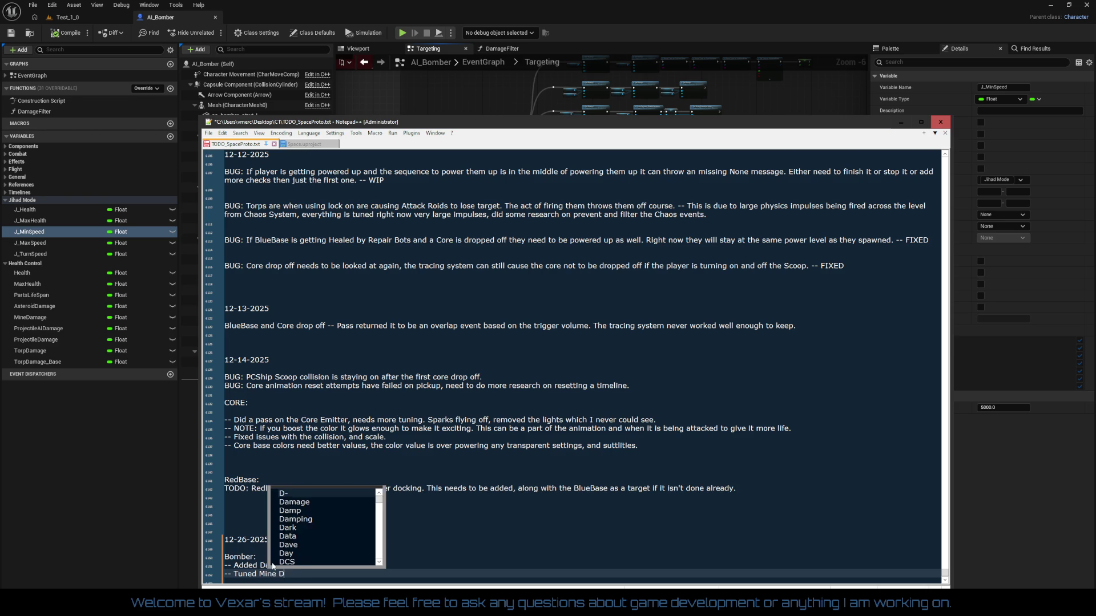
{"action": "type", "text": "rop and "}
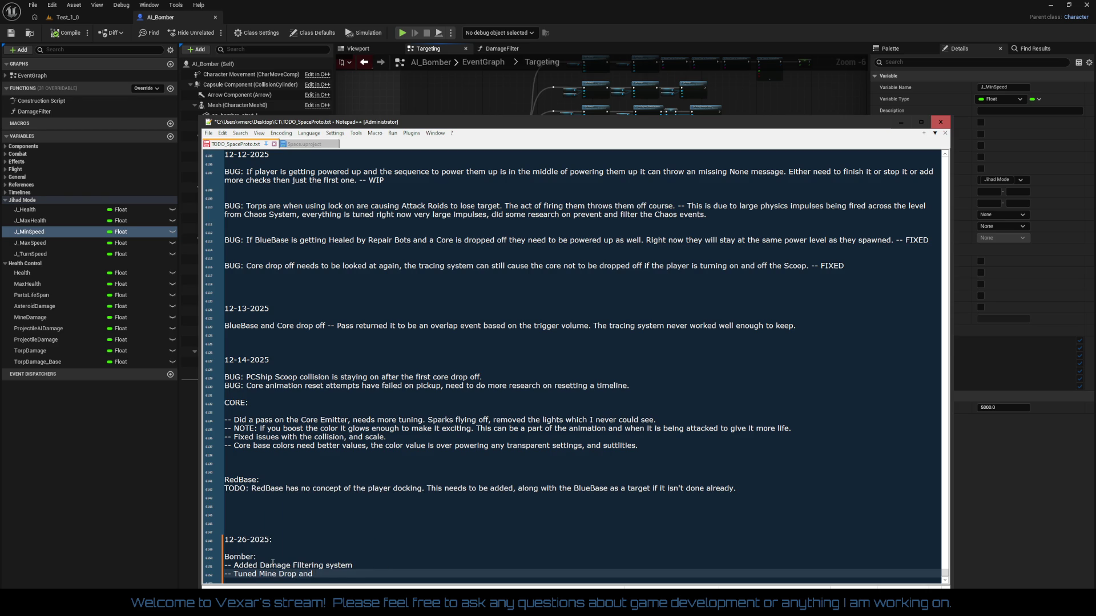
{"action": "type", "text": "Explosio"}
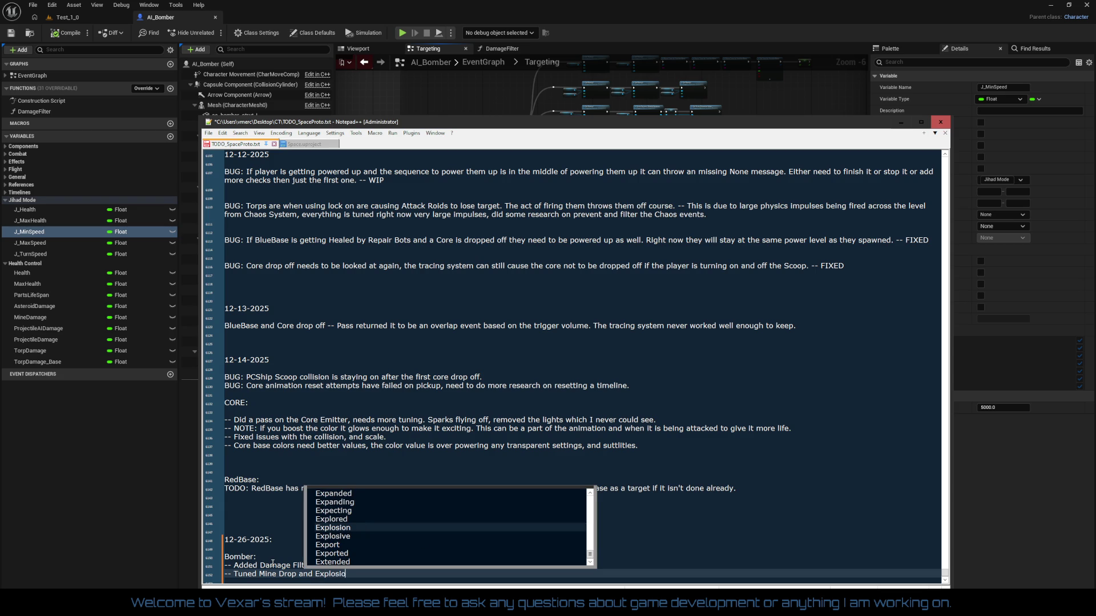
{"action": "type", "text": "n Effect"}
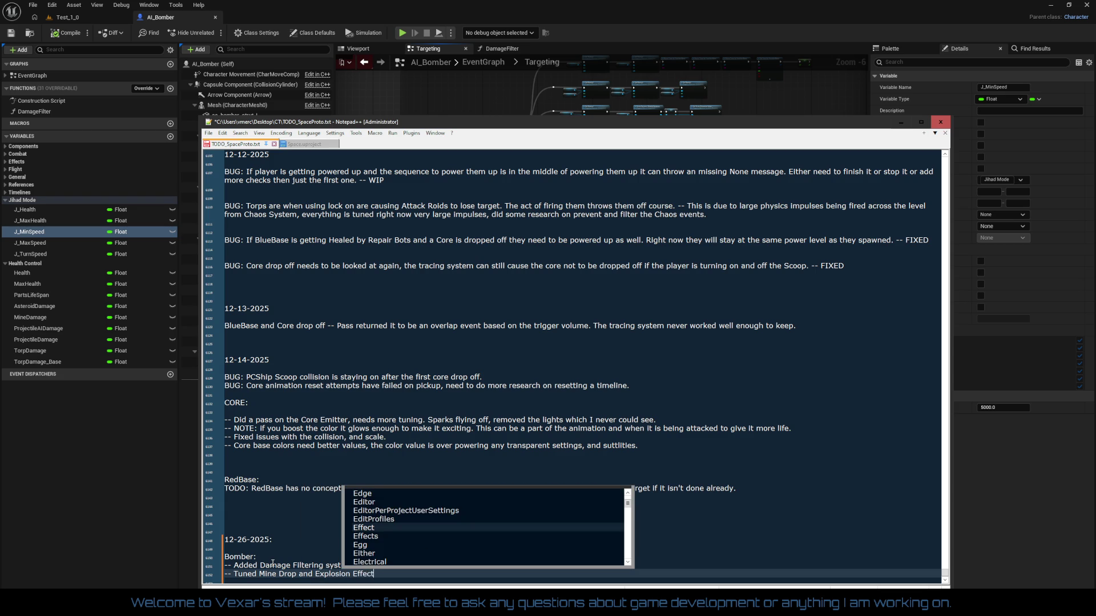
{"action": "type", "text": "s."}
{"action": "key", "text": "Return"}
{"action": "key", "text": "Return"}
{"action": "key", "text": "Return"}
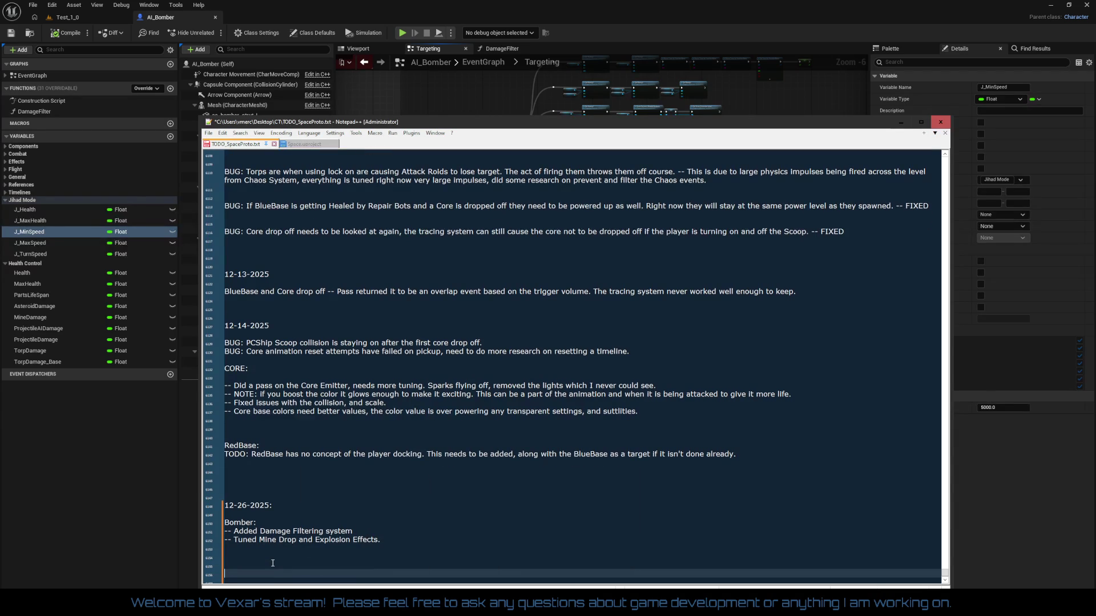
{"action": "key", "text": "Up"}
{"action": "key", "text": "Up"}
{"action": "key", "text": "Up"}
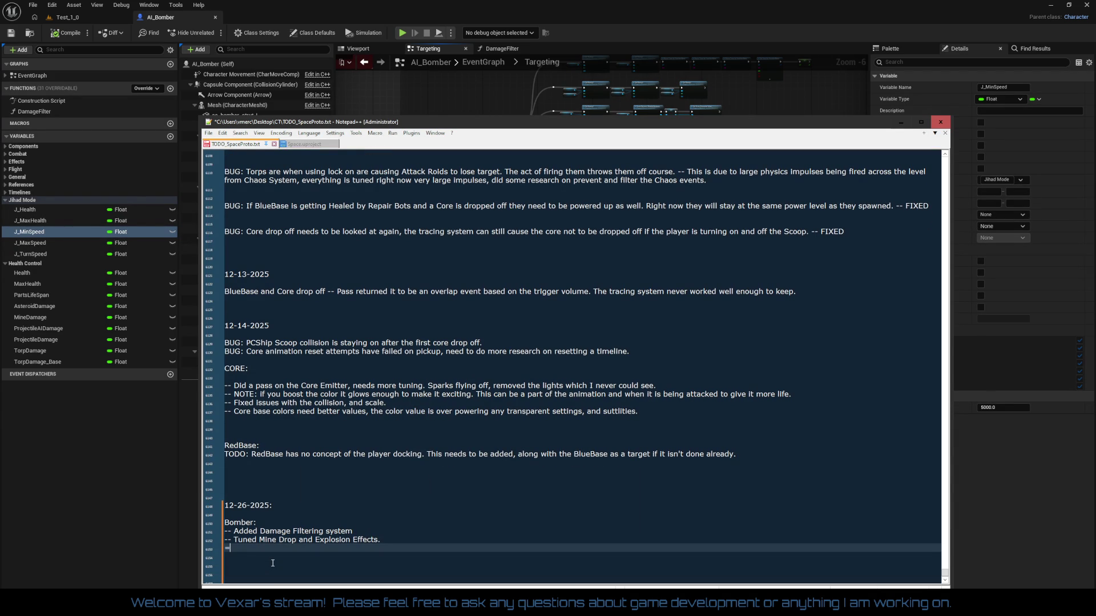
{"action": "type", "text": "- Tuned "}
{"action": "type", "text": "Of"}
{"action": "key", "text": "BackSpace"}
{"action": "key", "text": "BackSpace"}
{"action": "key", "text": "BackSpace"}
{"action": "type", "text": "Min"}
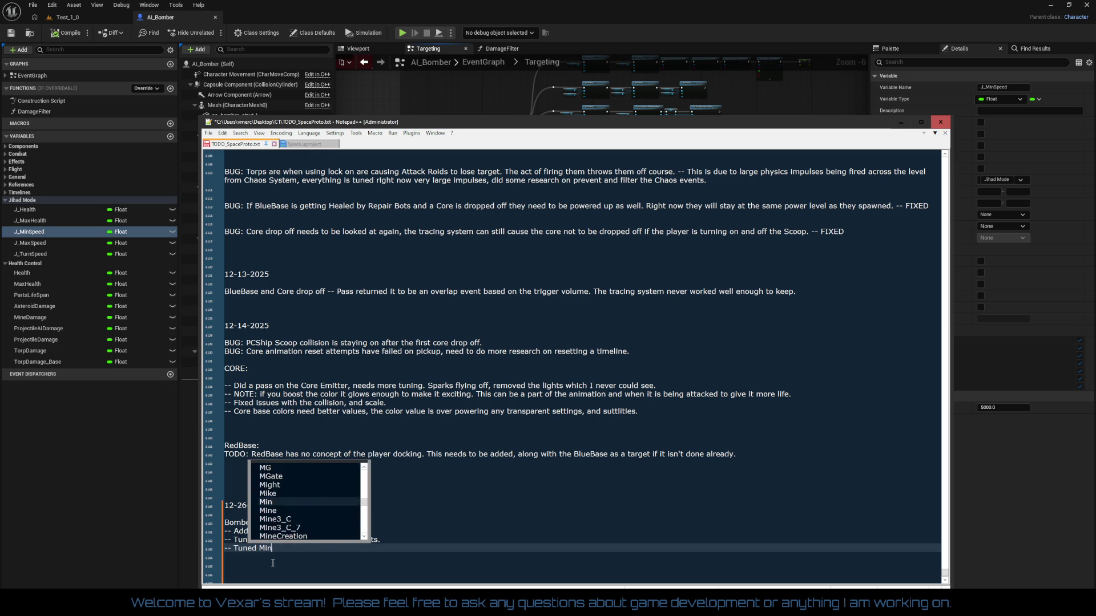
{"action": "type", "text": "e Drop "}
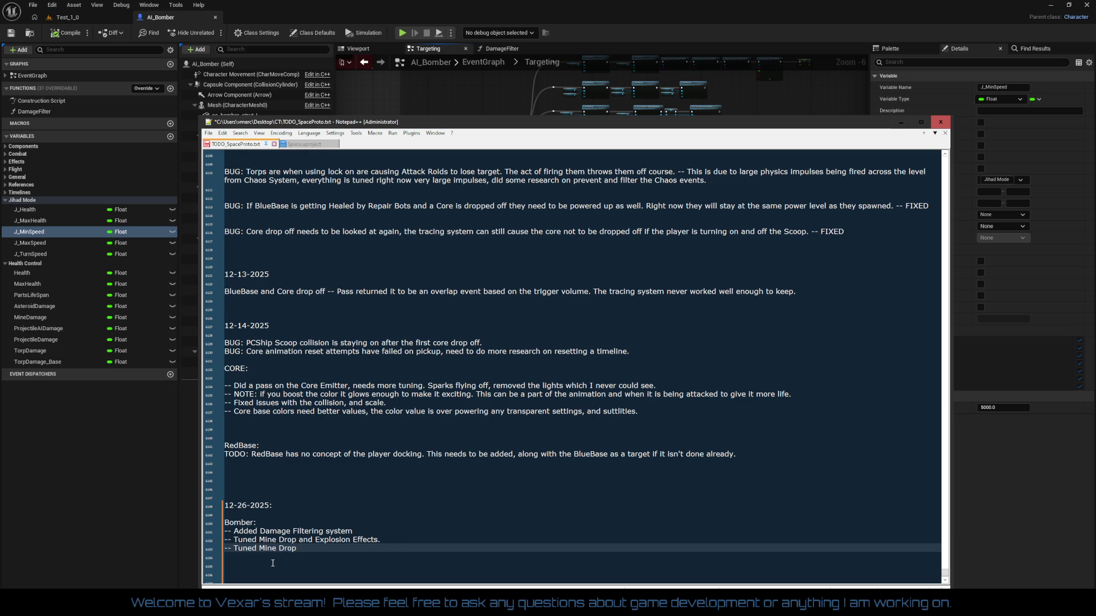
{"action": "type", "text": "Offe"}
- Add 'Fixed a few bugs.' and 'General Polish pass.' entries, then begin a 'Skybox:' heading
{"action": "key", "text": "Return"}
{"action": "type", "text": "Fixed "}
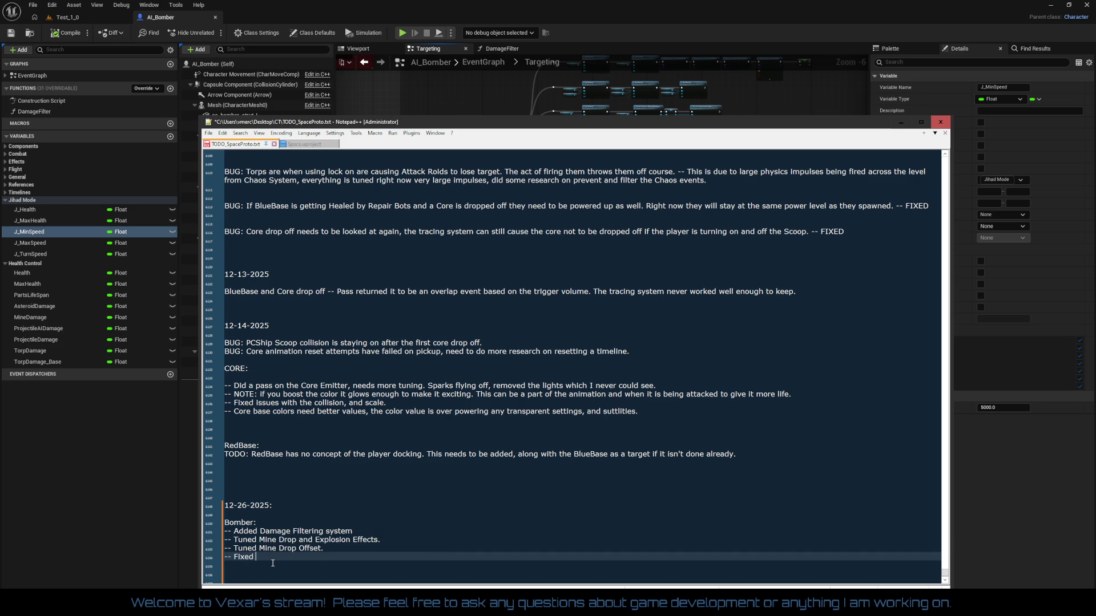
{"action": "type", "text": "a few bugs"}
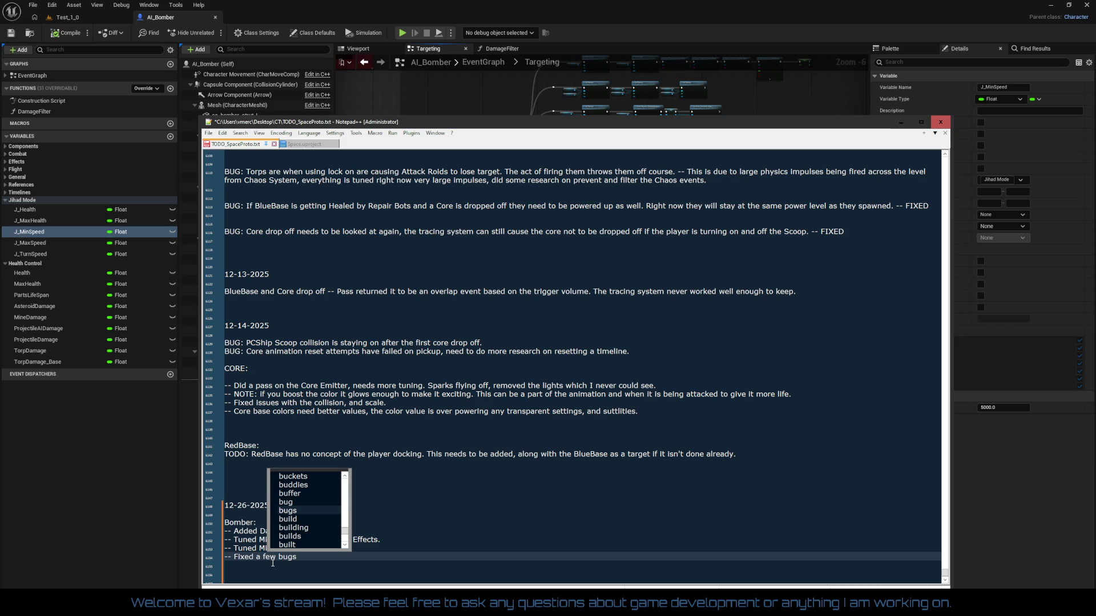
{"action": "type", "text": "."}
{"action": "key", "text": "Return"}
{"action": "key", "text": "Return"}
{"action": "key", "text": "Return"}
{"action": "key", "text": "Up"}
{"action": "key", "text": "Up"}
{"action": "key", "text": "Up"}
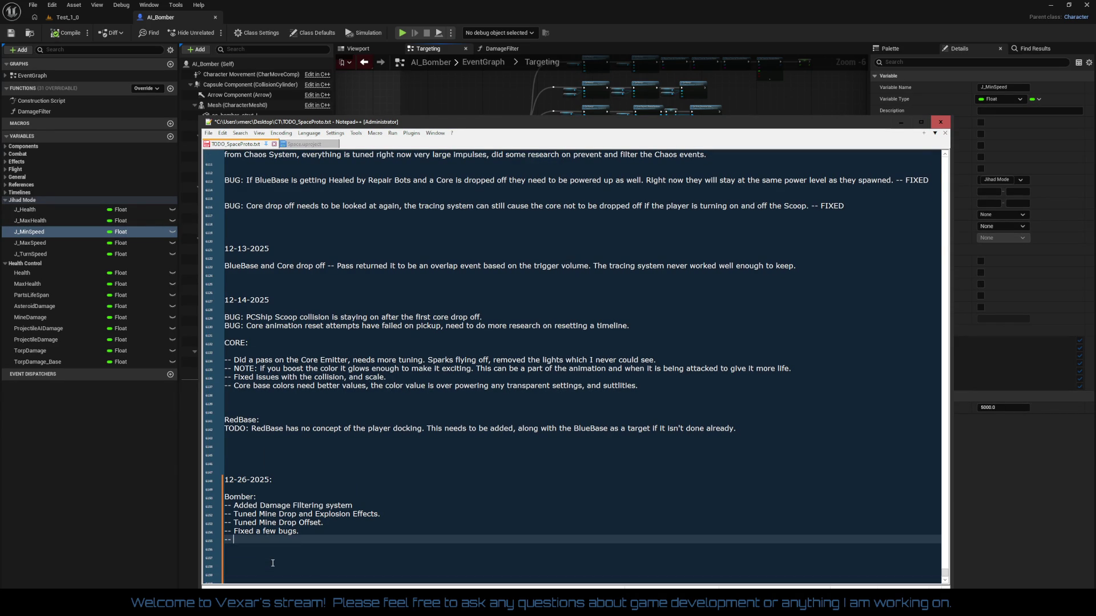
{"action": "type", "text": "General Polish pass."}
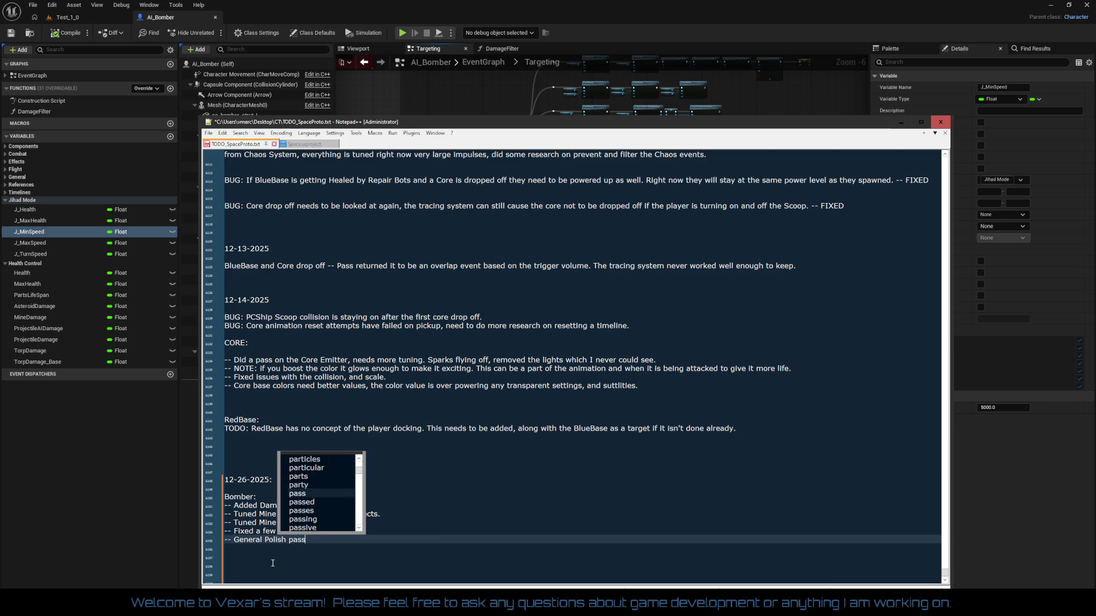
{"action": "key", "text": "Down"}
{"action": "key", "text": "Down"}
{"action": "key", "text": "Down"}
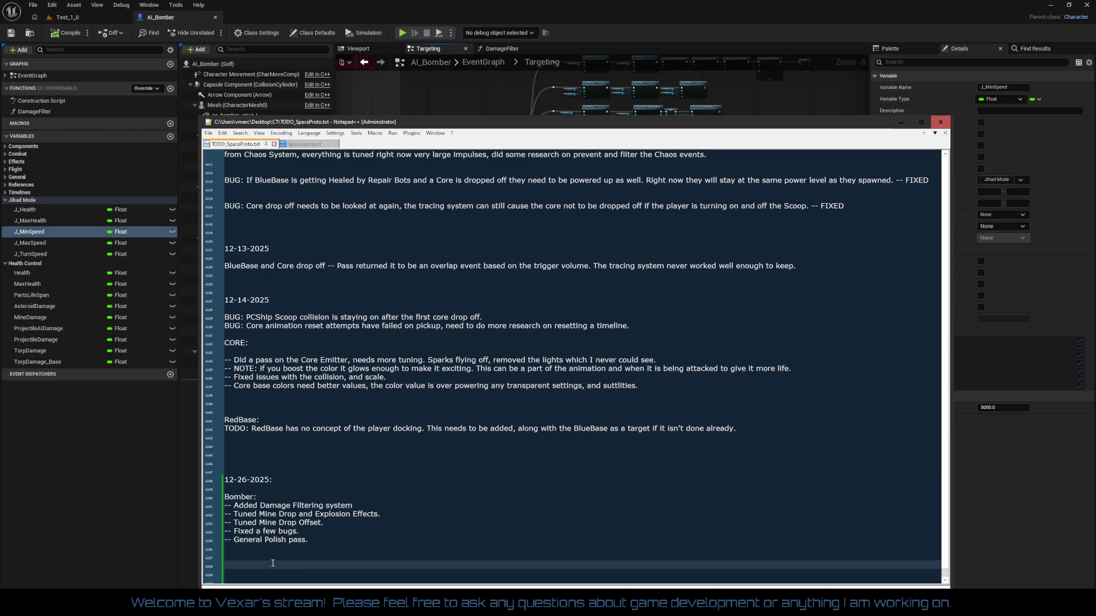
{"action": "key", "text": "Up"}
{"action": "type", "text": "Skybox"}
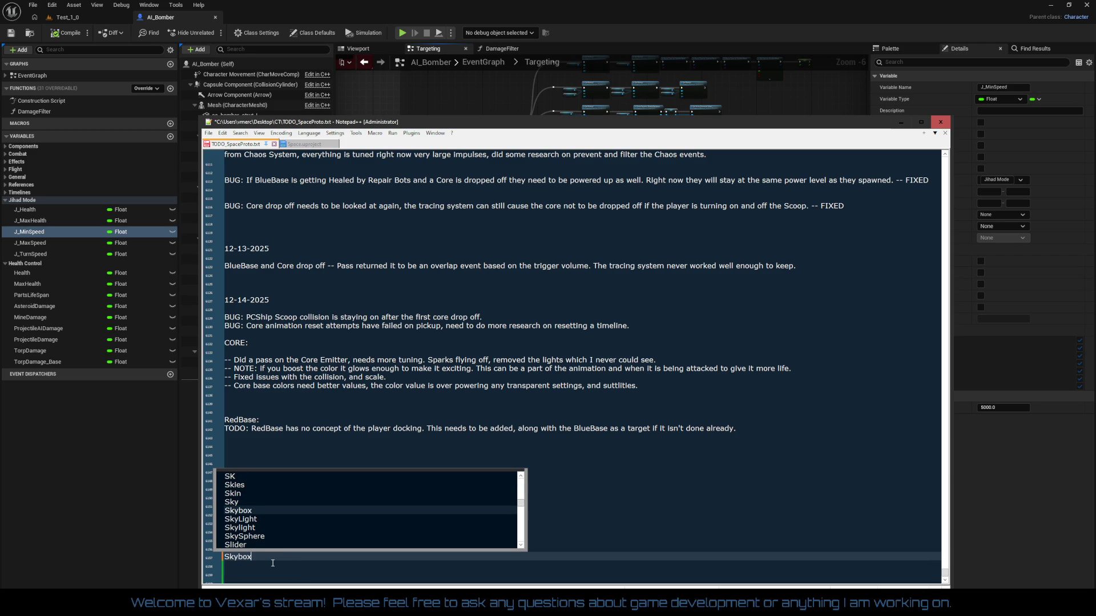
{"action": "type", "text": ":"}
- Under Skybox, note the added Sun Lighting and Second controls for in-level tuning
{"action": "key", "text": "Return"}
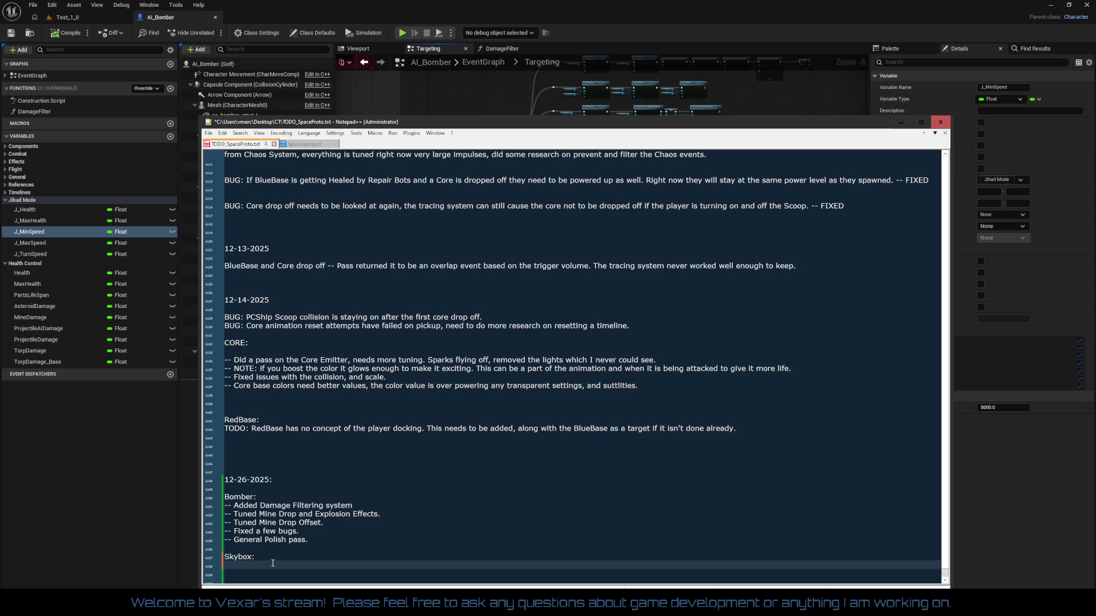
{"action": "type", "text": "-- "}
{"action": "type", "text": "Added "}
{"action": "type", "text": "Lightin"}
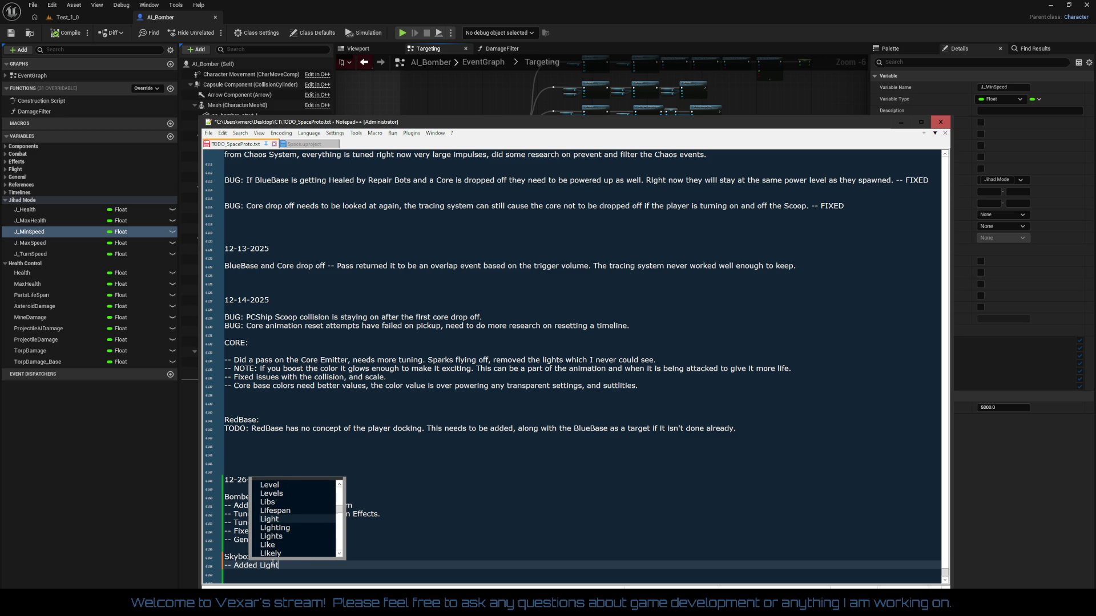
{"action": "key", "text": "BackSpace"}
{"action": "key", "text": "BackSpace"}
{"action": "key", "text": "BackSpace"}
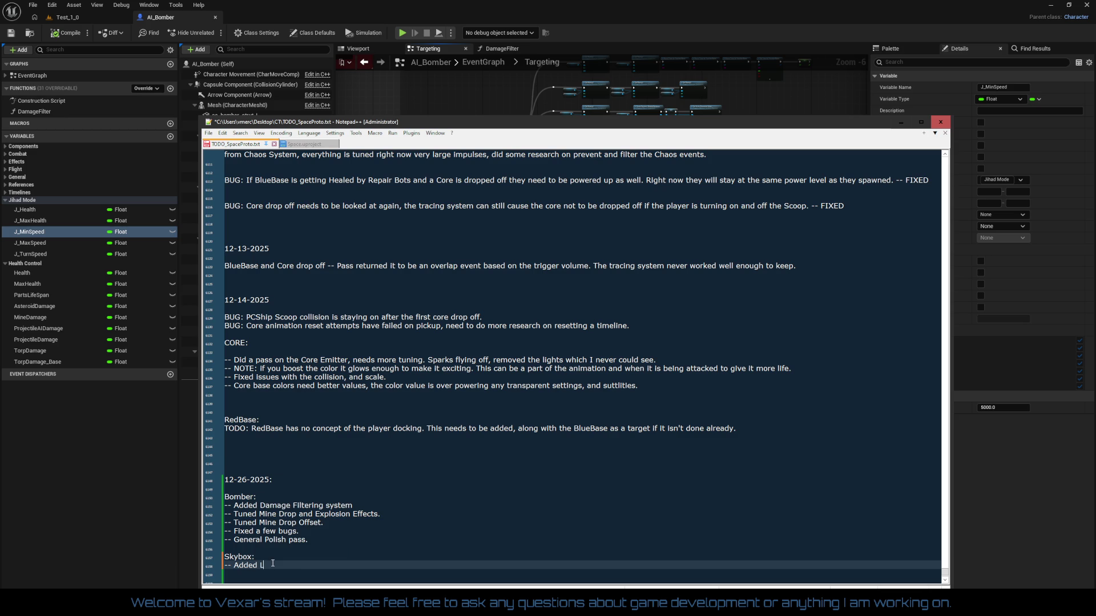
{"action": "type", "text": "Sun Lighting"}
{"action": "type", "text": " tuning "}
{"action": "type", "text": "from in the leve"}
{"action": "type", "text": "l."}
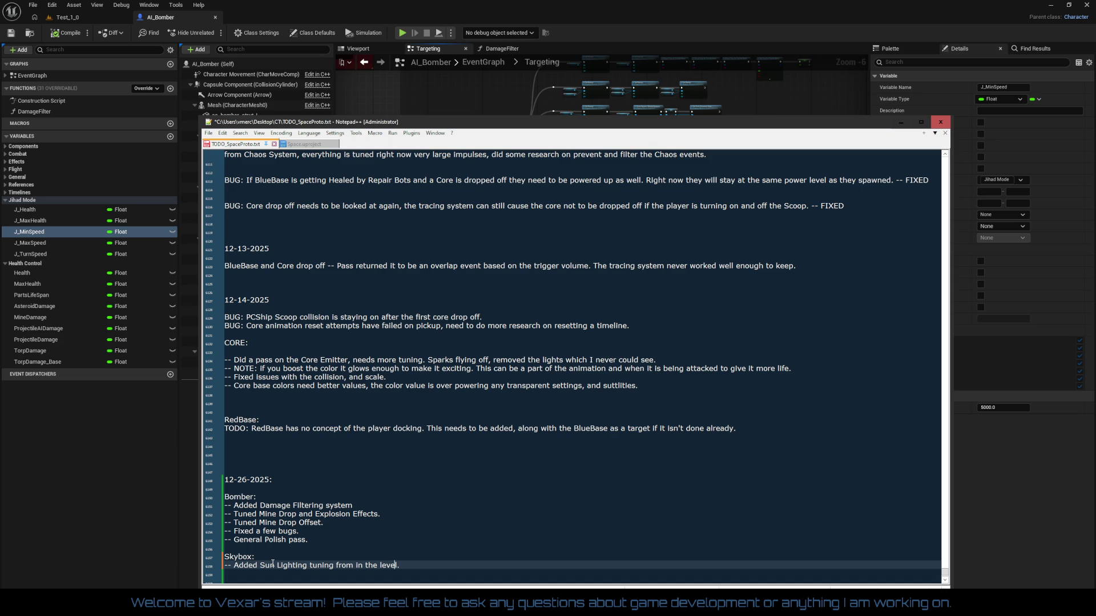
{"action": "type", "text": "and Seco"}
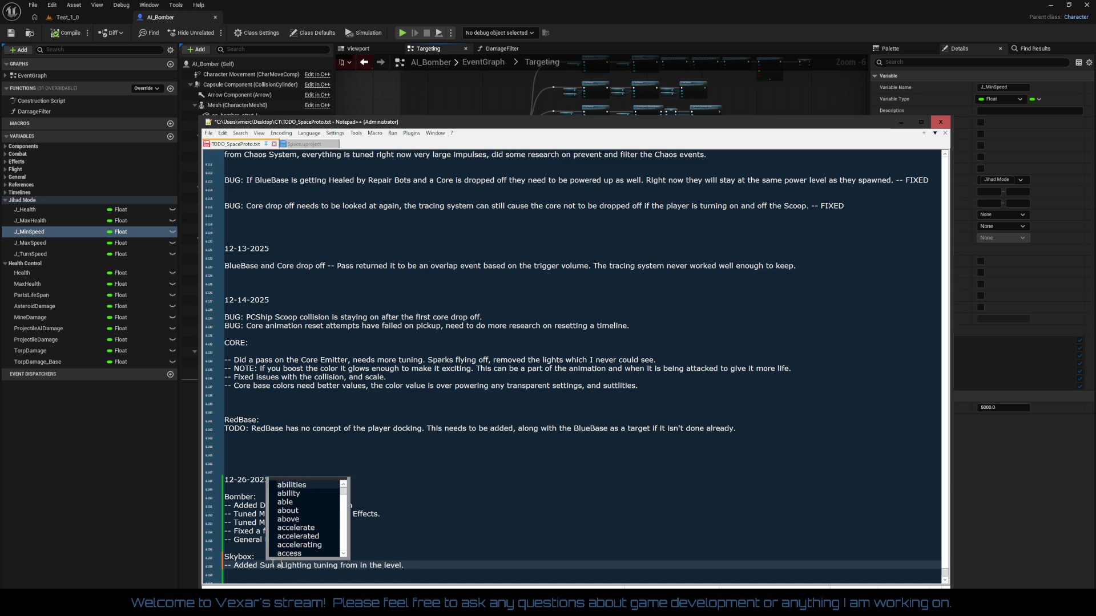
{"action": "type", "text": "nd "}
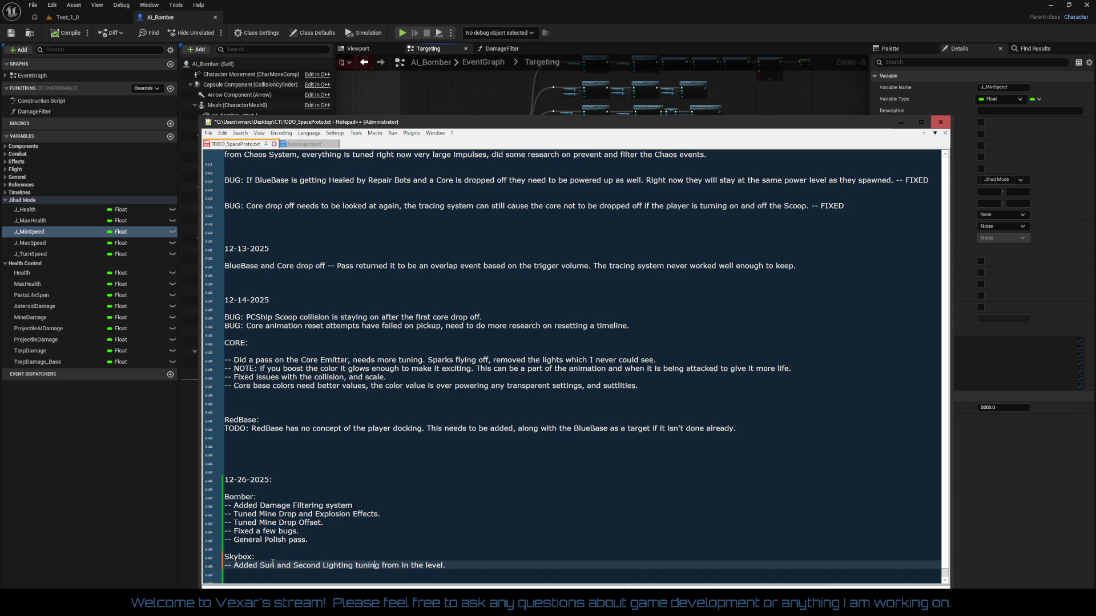
{"action": "type", "text": "controls"}
{"action": "key", "text": "Return"}
{"action": "key", "text": "Return"}
{"action": "key", "text": "Return"}
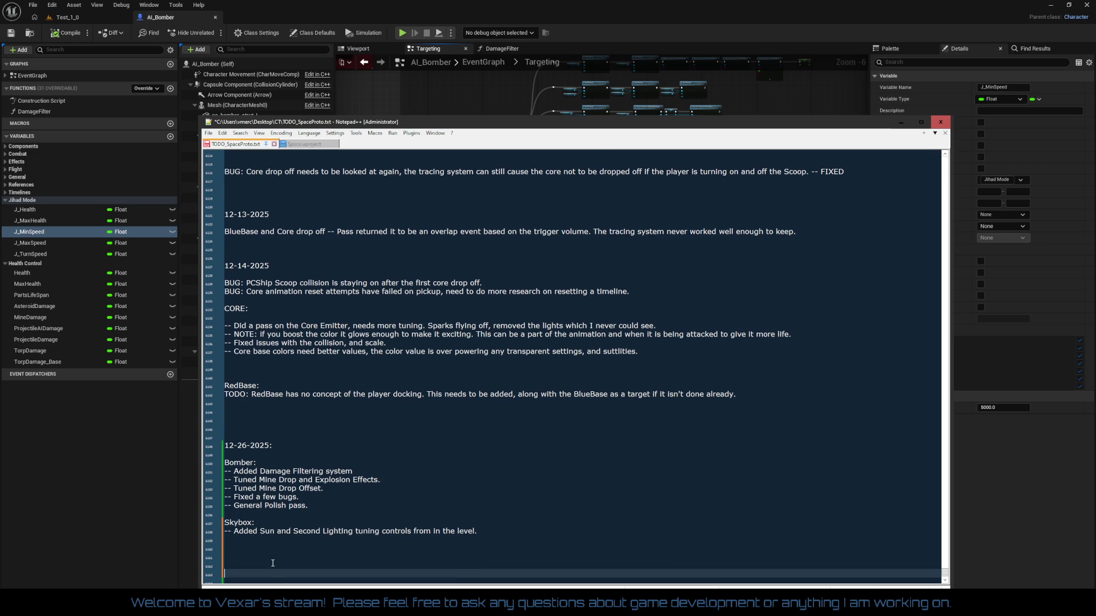
{"action": "key", "text": "Up"}
{"action": "key", "text": "Up"}
{"action": "key", "text": "Up"}
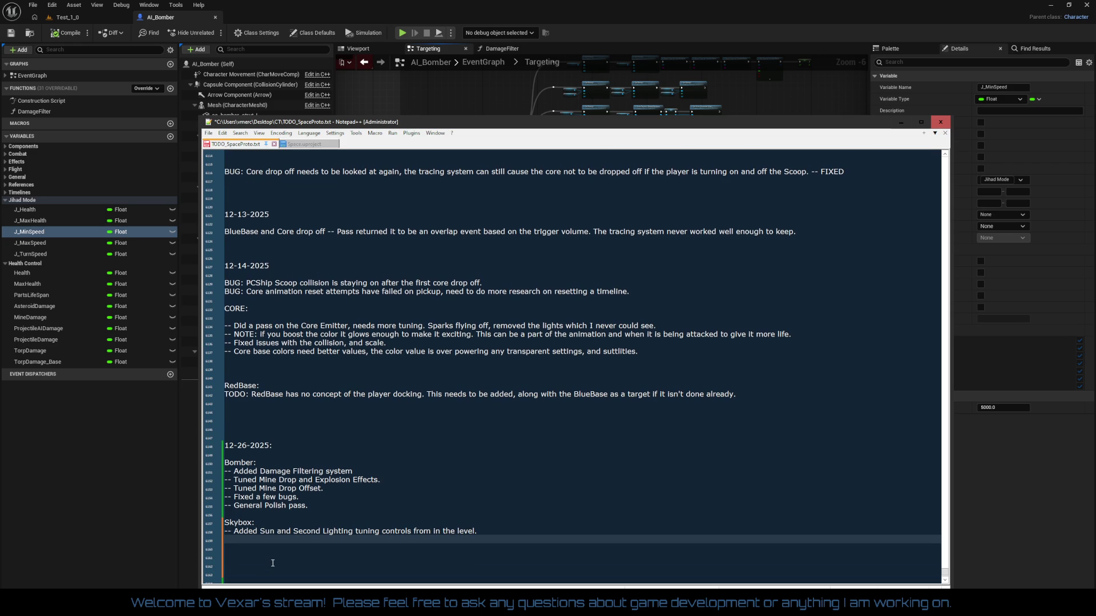
- Note fixed SkyLighting bugs where it was not using the Cube Map properly or at all
{"action": "type", "text": "-- F"}
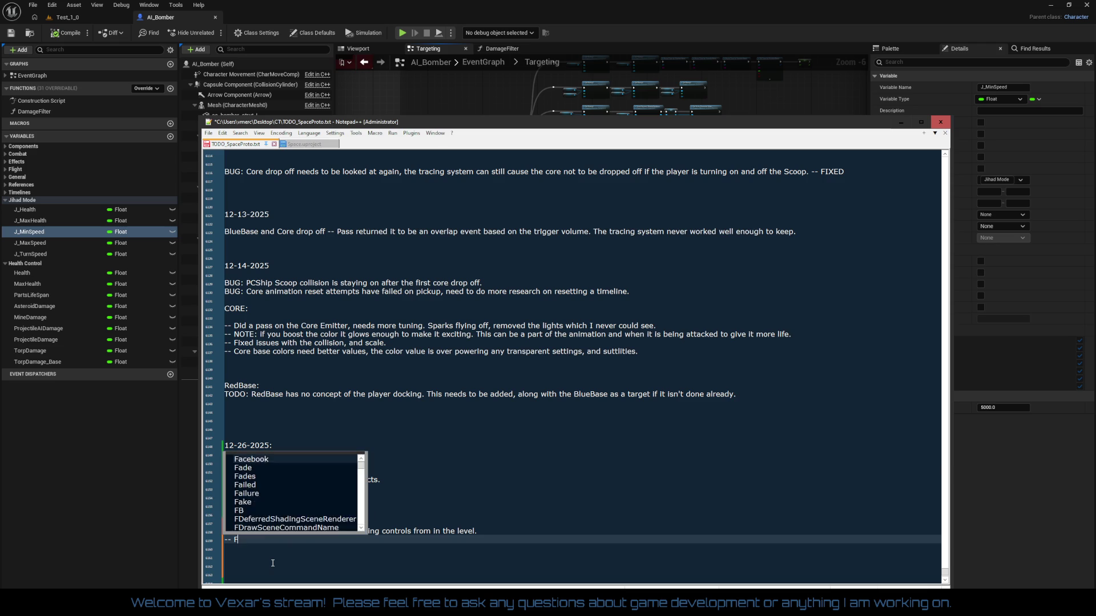
{"action": "type", "text": "ixed a few "}
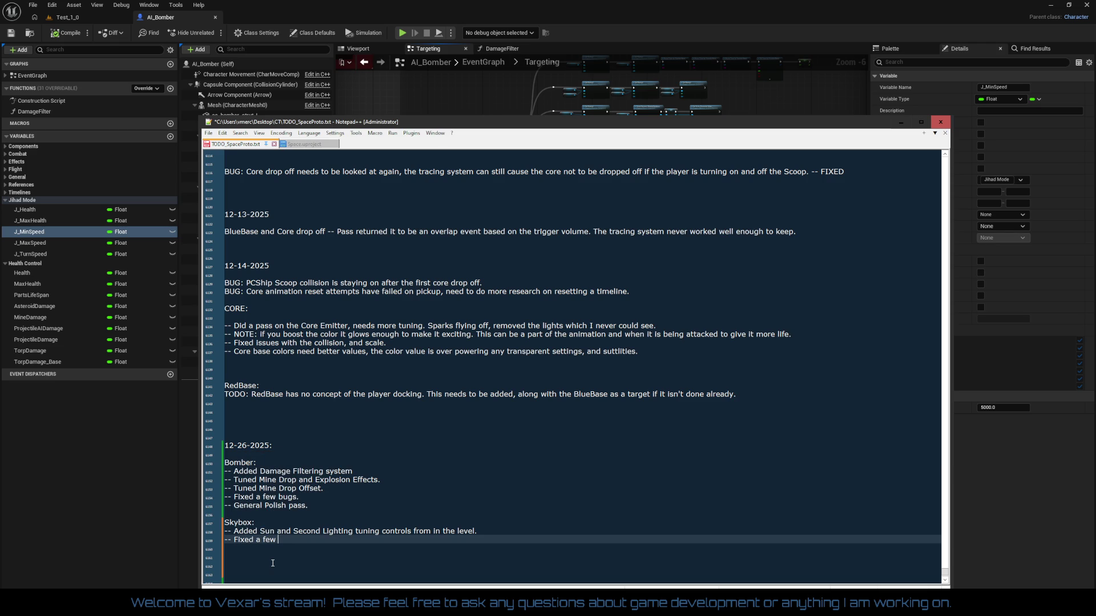
{"action": "type", "text": "bugs wi"}
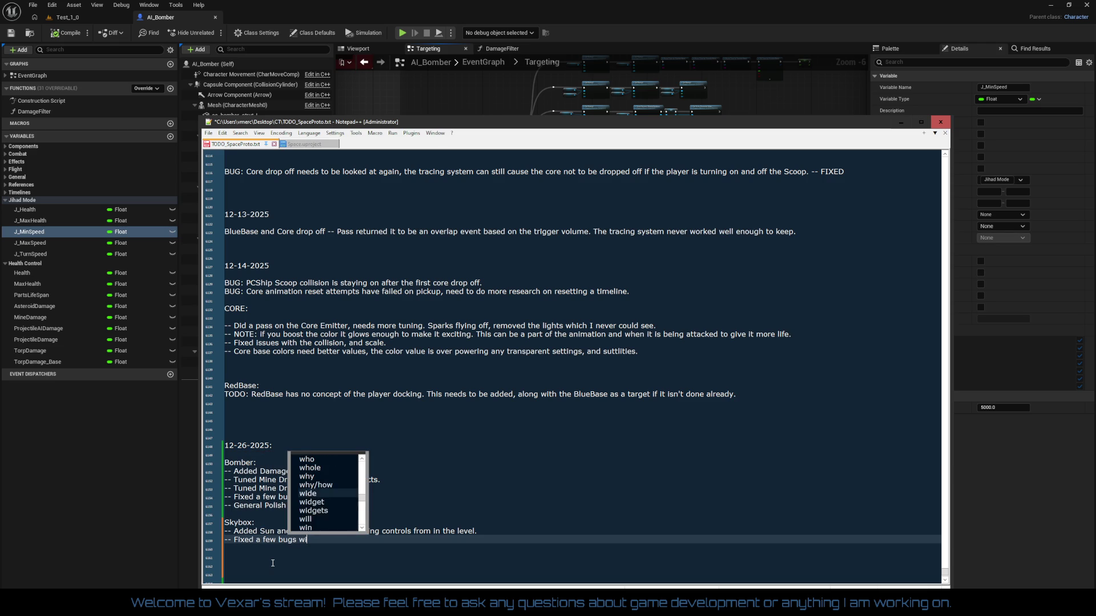
{"action": "type", "text": "th the Sky"}
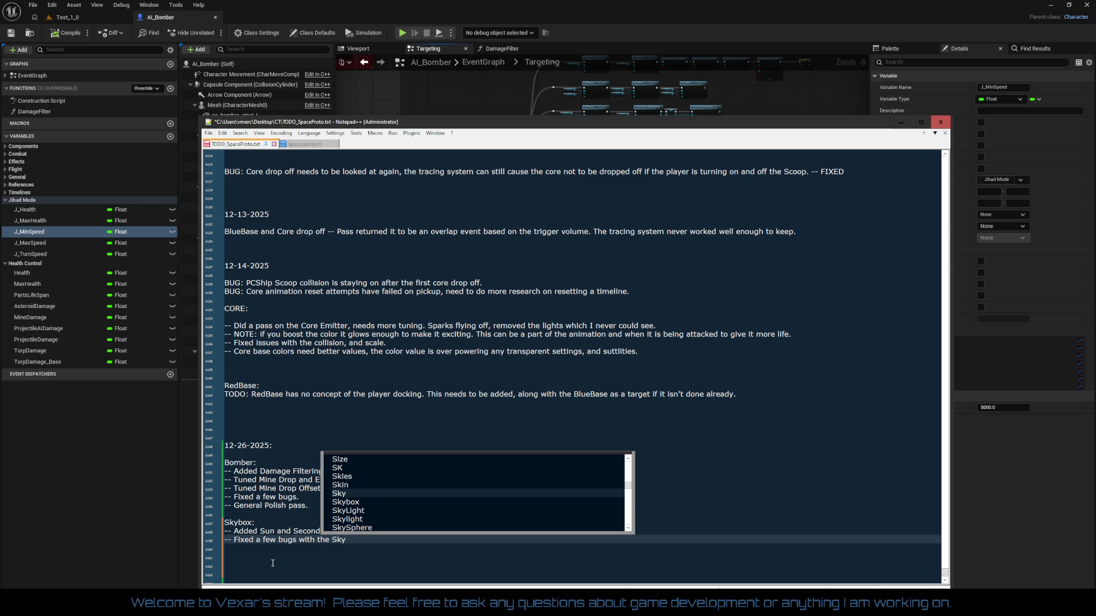
{"action": "type", "text": "Lighting."}
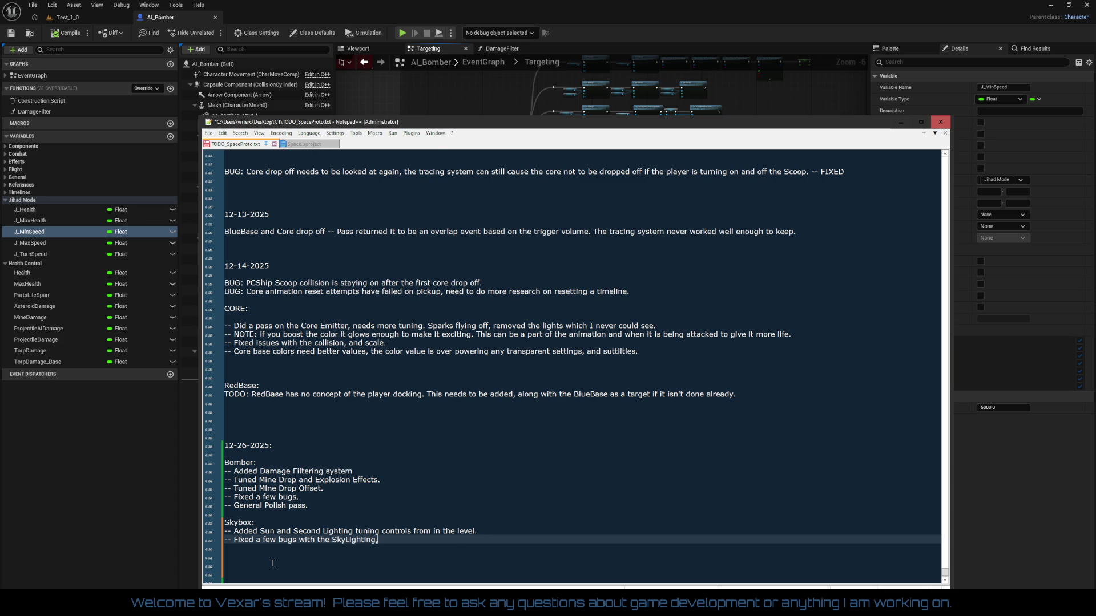
{"action": "type", "text": ", no"}
{"action": "key", "text": "BackSpace"}
{"action": "key", "text": "BackSpace"}
{"action": "key", "text": "BackSpace"}
{"action": "type", "text": "i"}
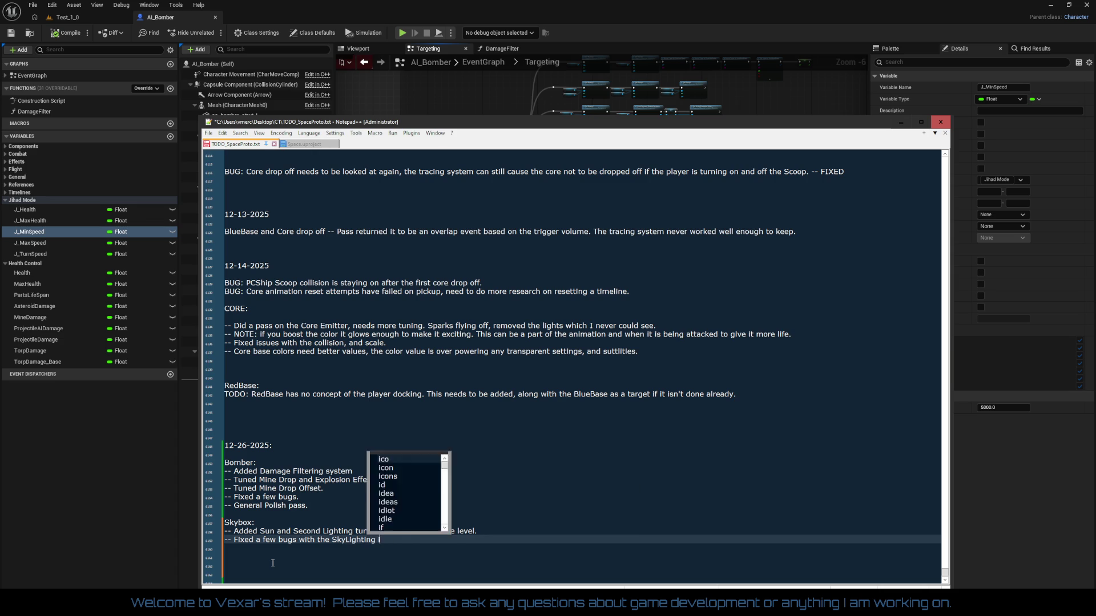
{"action": "type", "text": "t was not using the "}
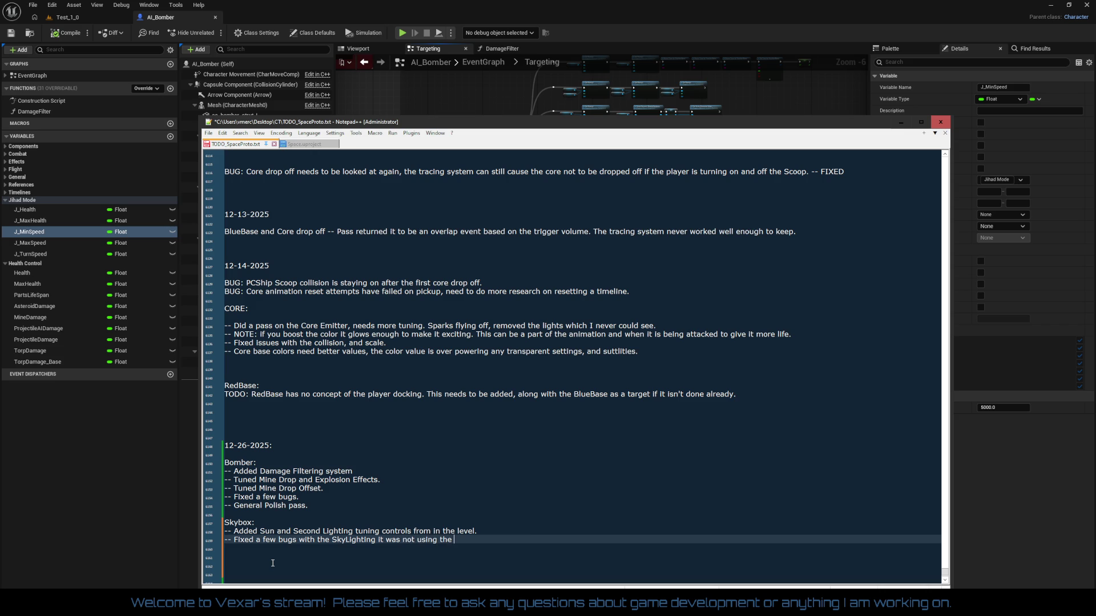
{"action": "type", "text": "Cube "}
{"action": "type", "text": "Map Pr"}
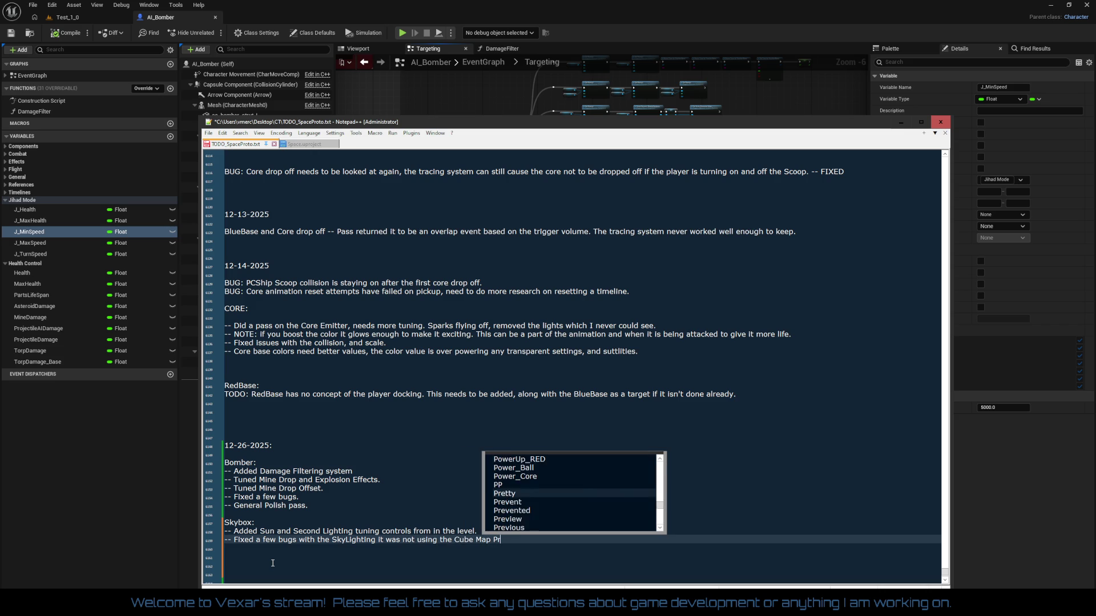
{"action": "key", "text": "BackSpace"}
{"action": "key", "text": "BackSpace"}
{"action": "type", "text": "proper"}
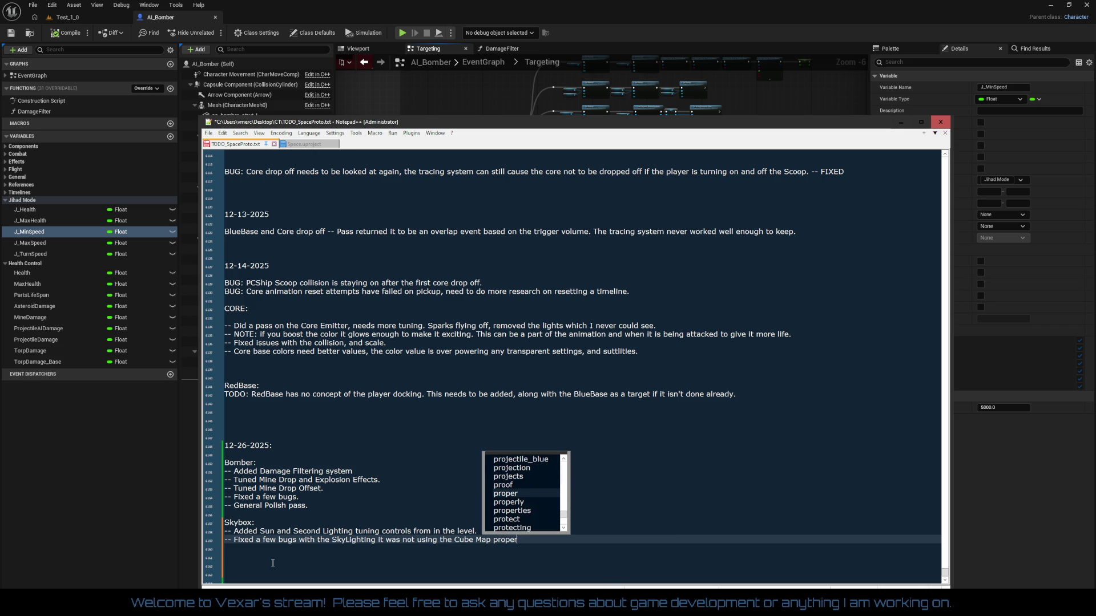
{"action": "type", "text": "ly."}
{"action": "key", "text": "BackSpace"}
{"action": "type", "text": "or at all."}
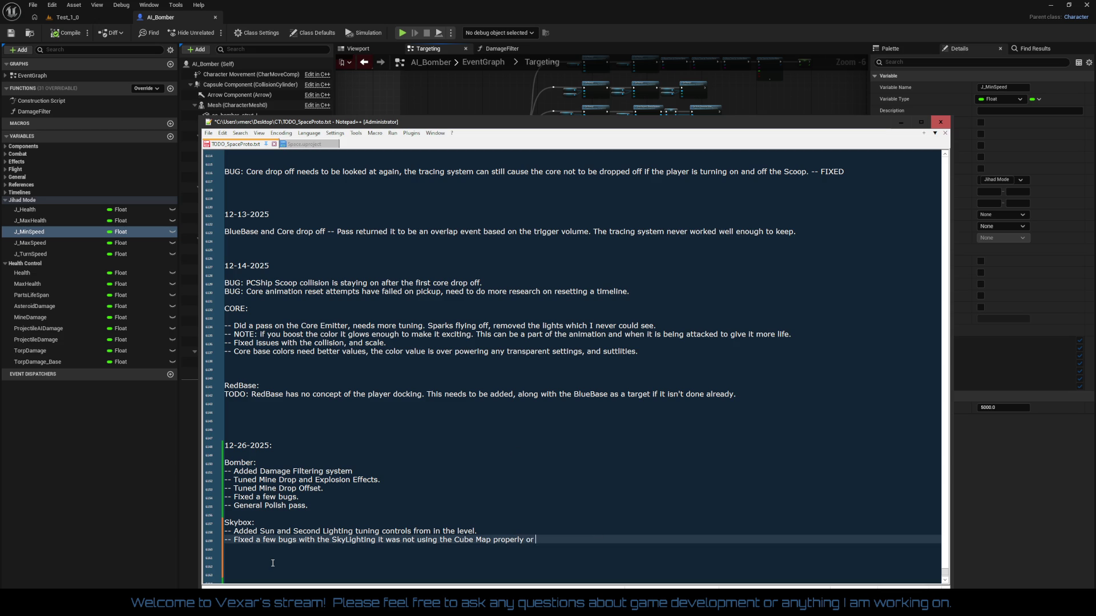
{"action": "key", "text": "Return"}
{"action": "key", "text": "Return"}
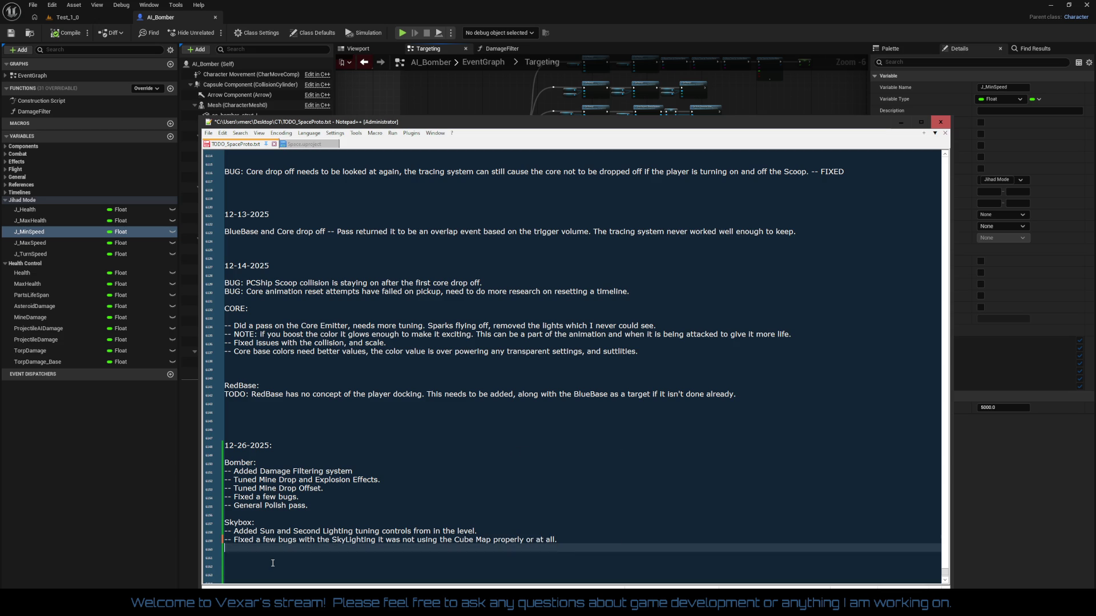
{"action": "key", "text": "Return"}
{"action": "key", "text": "Return"}
{"action": "key", "text": "Return"}
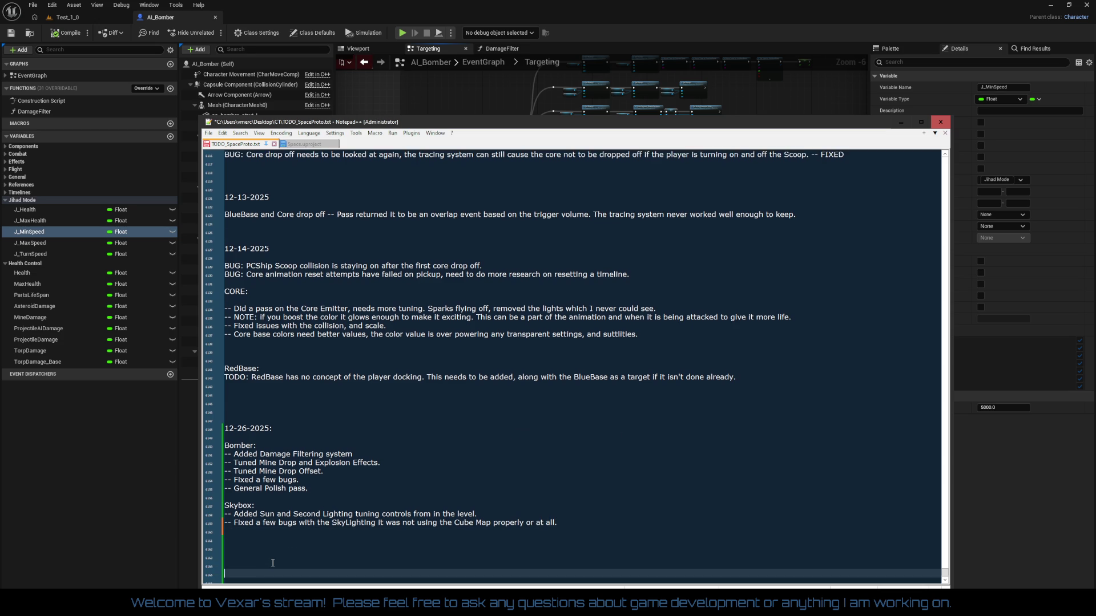
{"action": "key", "text": "Up"}
{"action": "key", "text": "Up"}
{"action": "key", "text": "Up"}
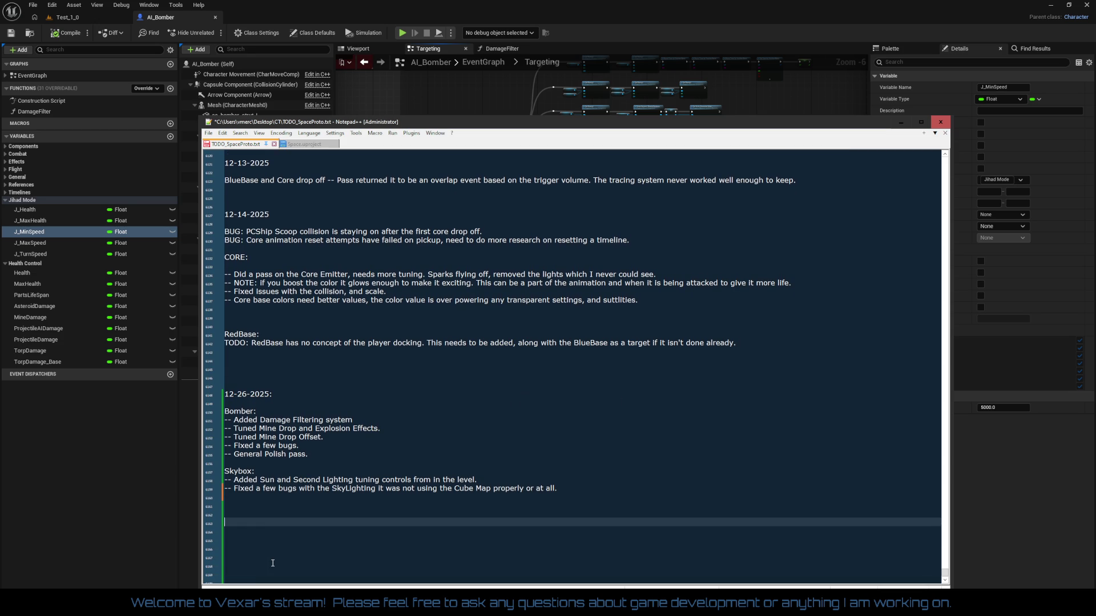
- Add a TODO about slow, useless base-weapon projectiles and Torps at Blue Default level, then save
{"action": "key", "text": "Return"}
{"action": "type", "text": "TODO: "}
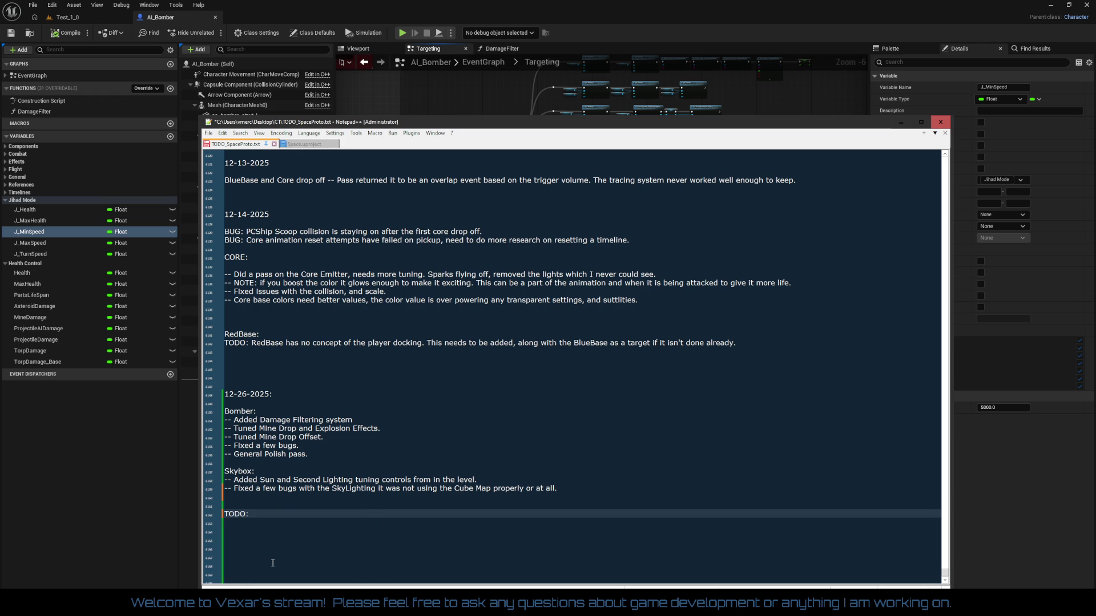
{"action": "type", "text": "Need to do a"}
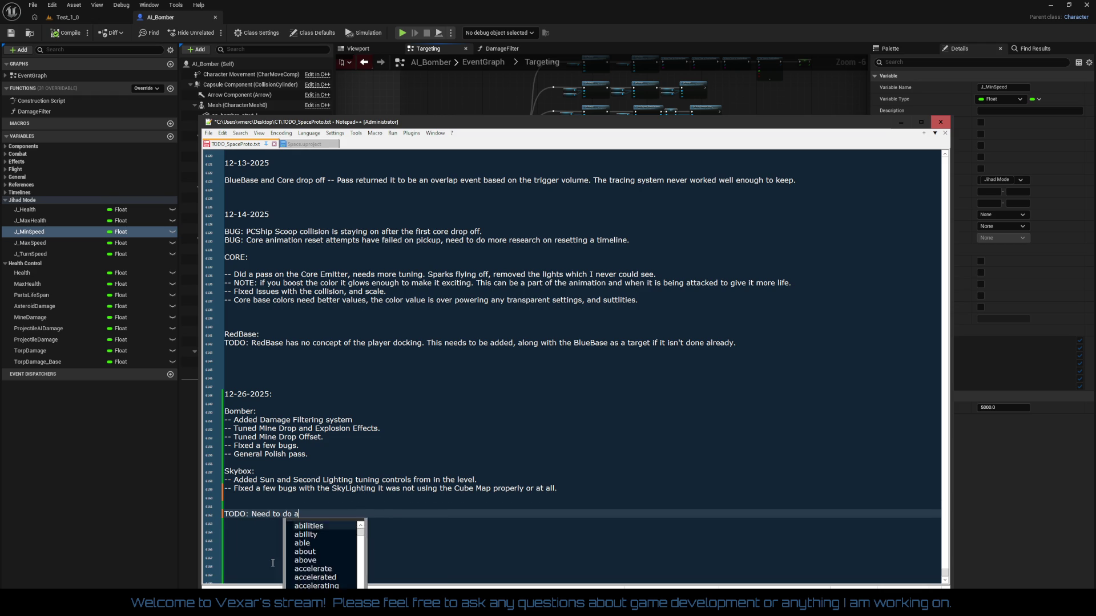
{"action": "type", "text": " pass "}
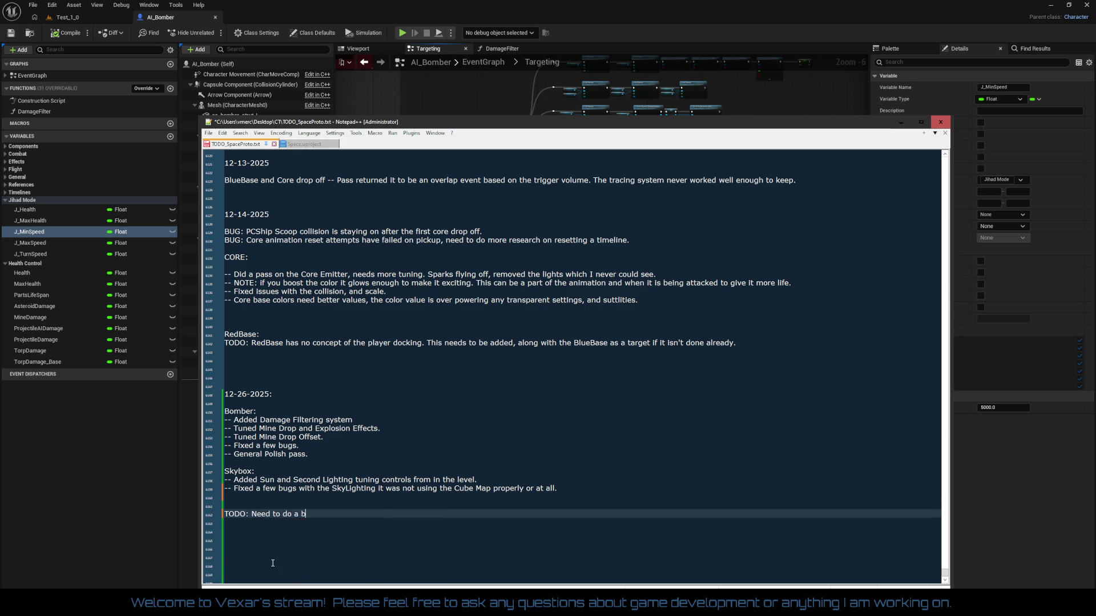
{"action": "type", "text": "on the Base WEa"}
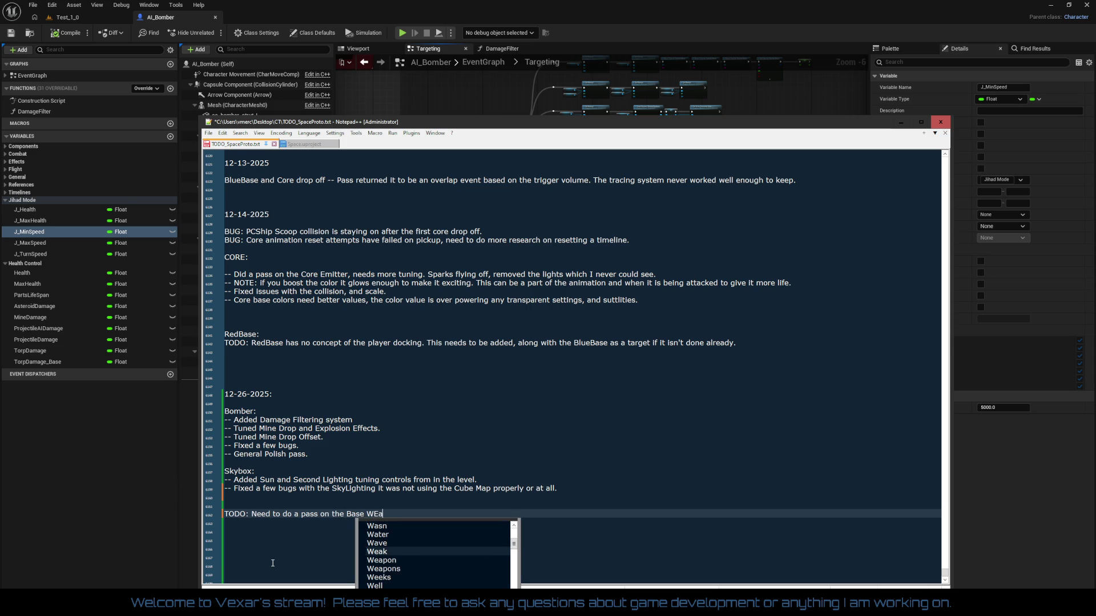
{"action": "key", "text": "BackSpace"}
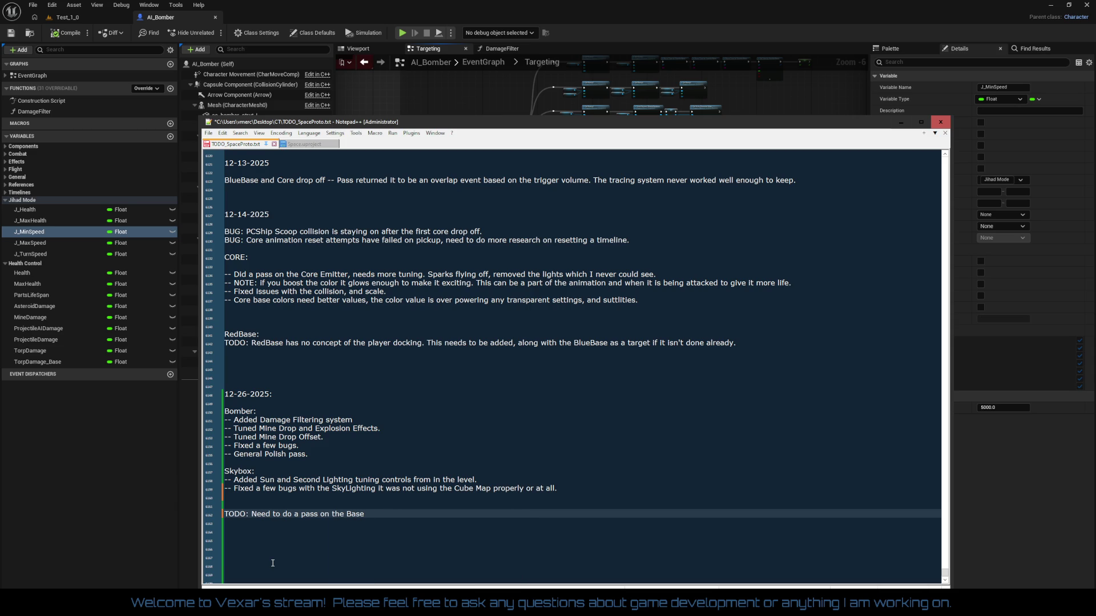
{"action": "type", "text": " weapons the "}
{"action": "type", "text": "projectile"}
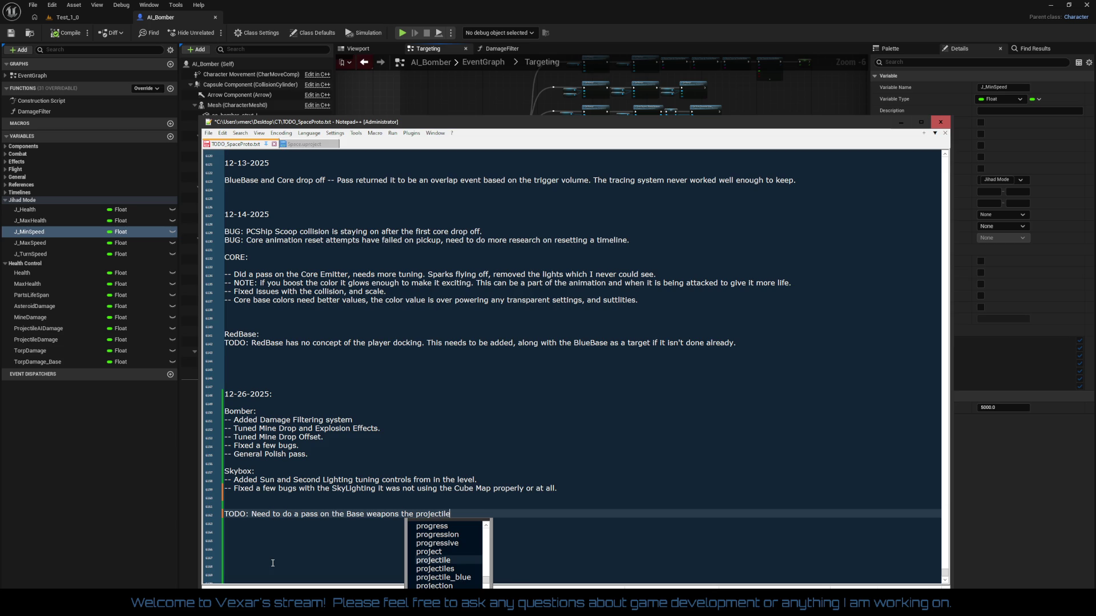
{"action": "type", "text": "s fire to"}
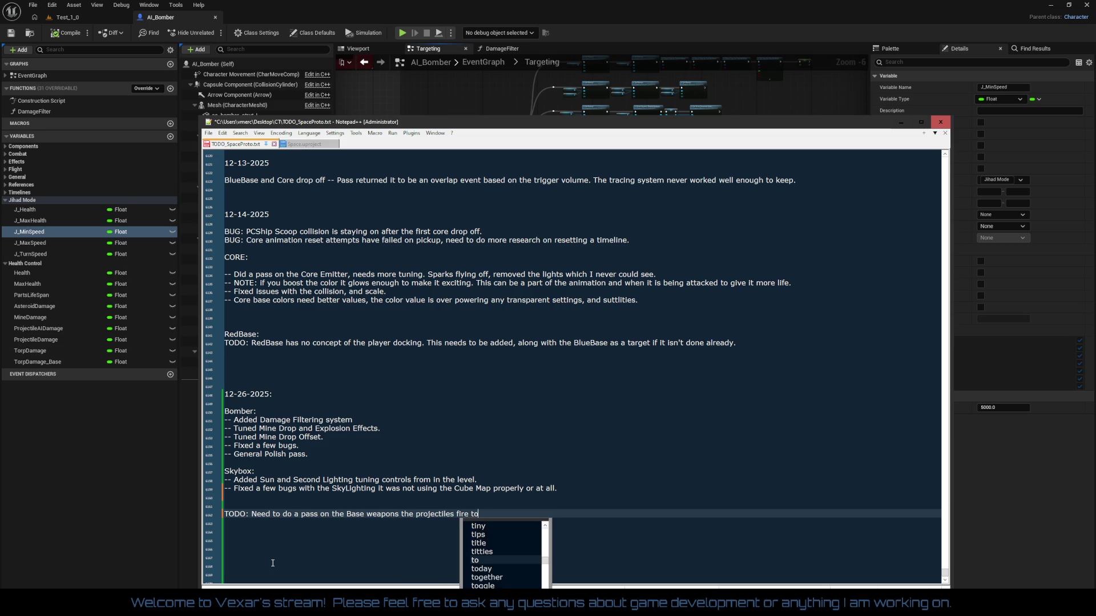
{"action": "type", "text": "o slowly a"}
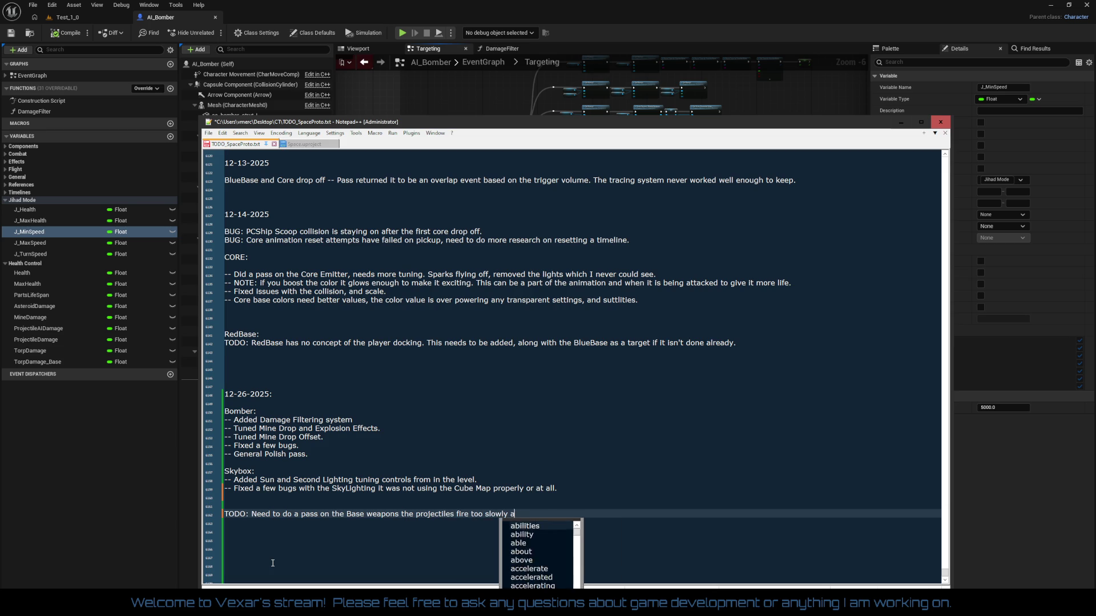
{"action": "type", "text": "nd are useless"}
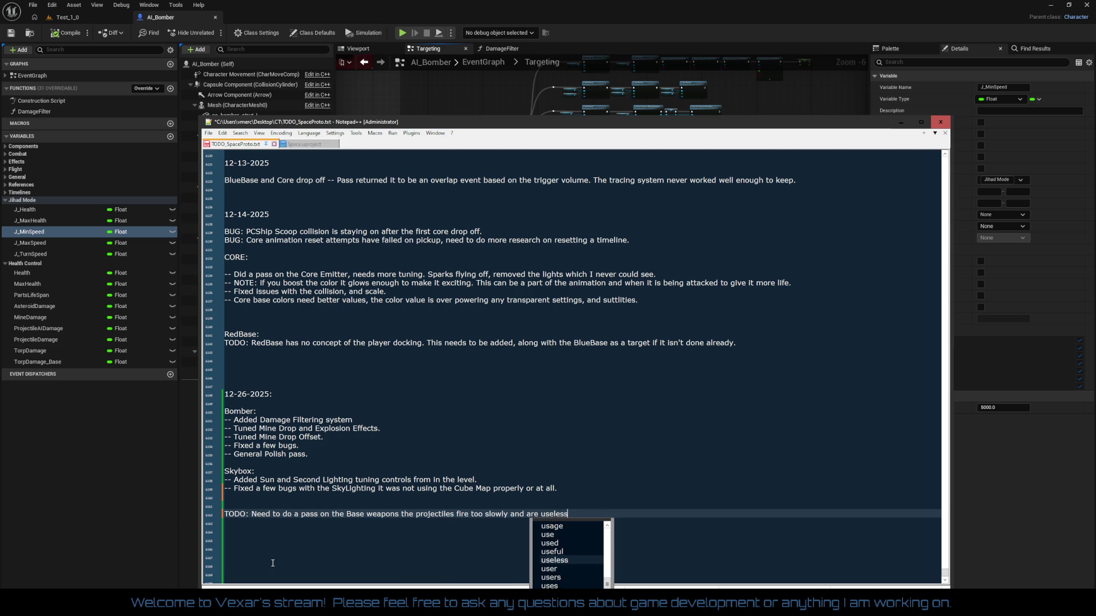
{"action": "type", "text": " and the "}
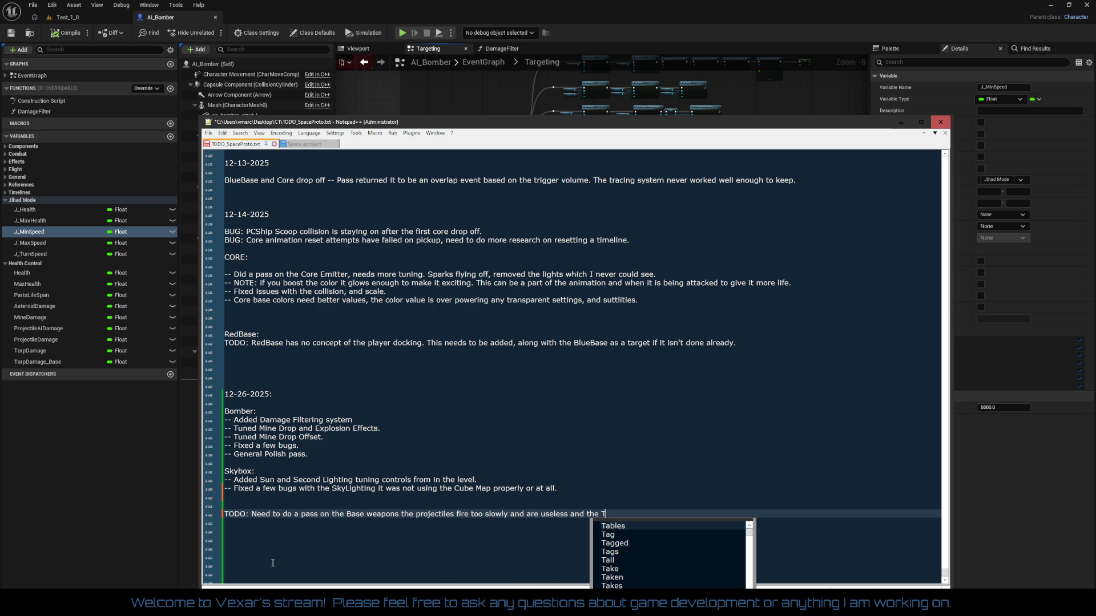
{"action": "type", "text": "Trops a"}
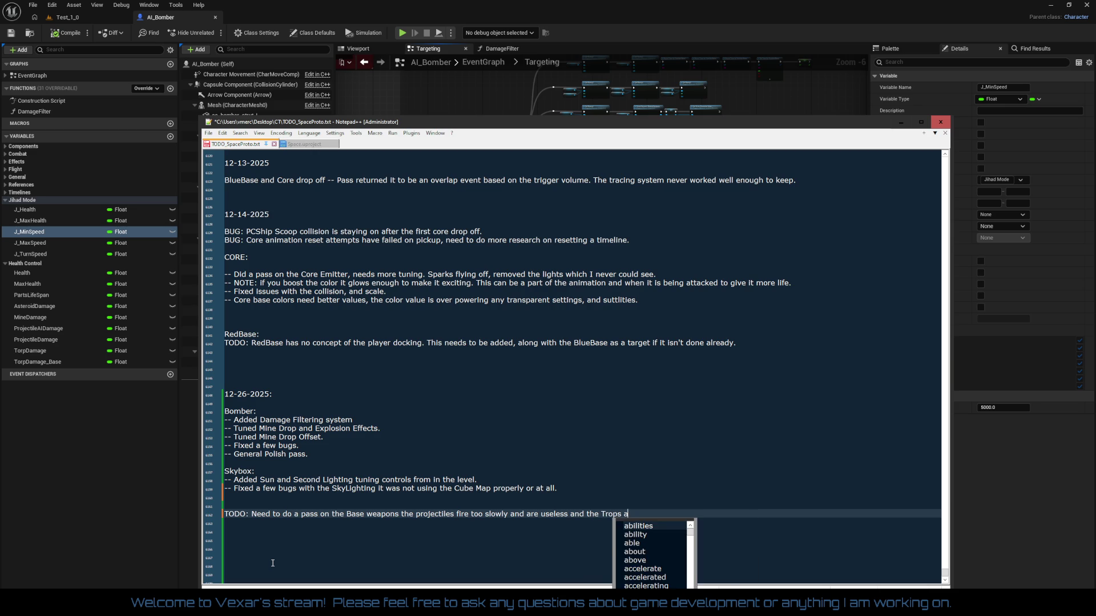
{"action": "key", "text": "BackSpace"}
{"action": "key", "text": "BackSpace"}
{"action": "key", "text": "BackSpace"}
{"action": "key", "text": "BackSpace"}
{"action": "key", "text": "BackSpace"}
{"action": "key", "text": "BackSpace"}
{"action": "type", "text": "orps"}
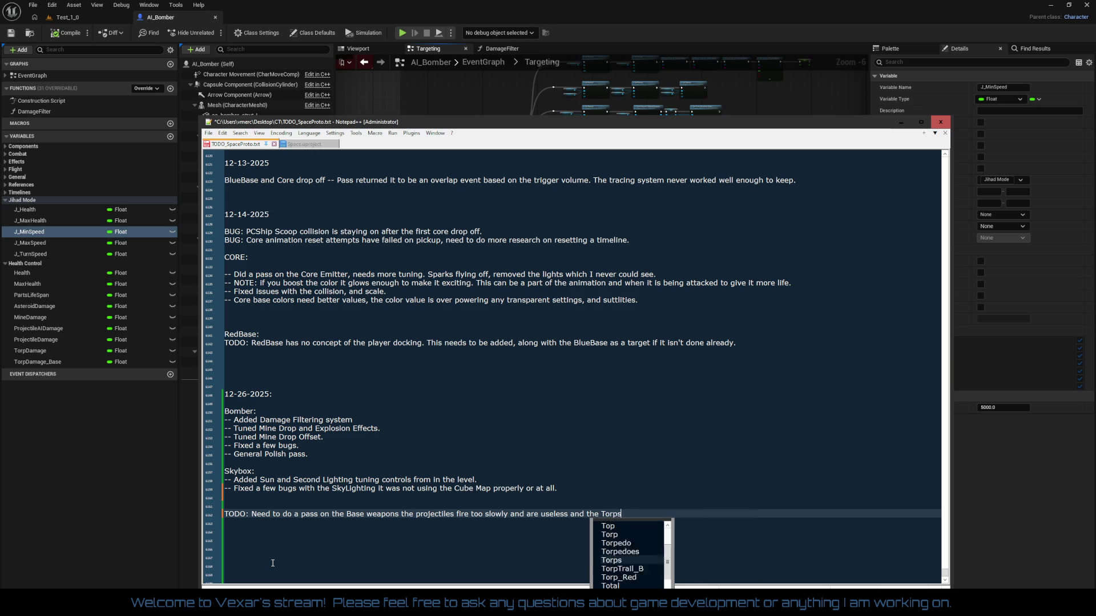
{"action": "type", "text": " aren't "}
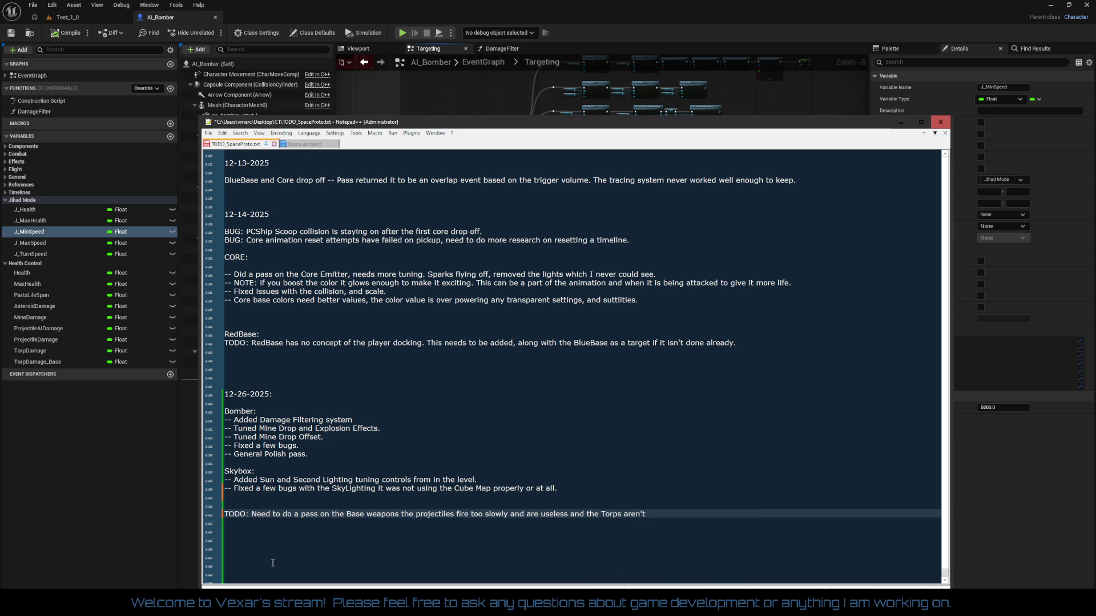
{"action": "type", "text": "much better at "}
{"action": "type", "text": "Blue"}
{"action": "type", "text": " Def"}
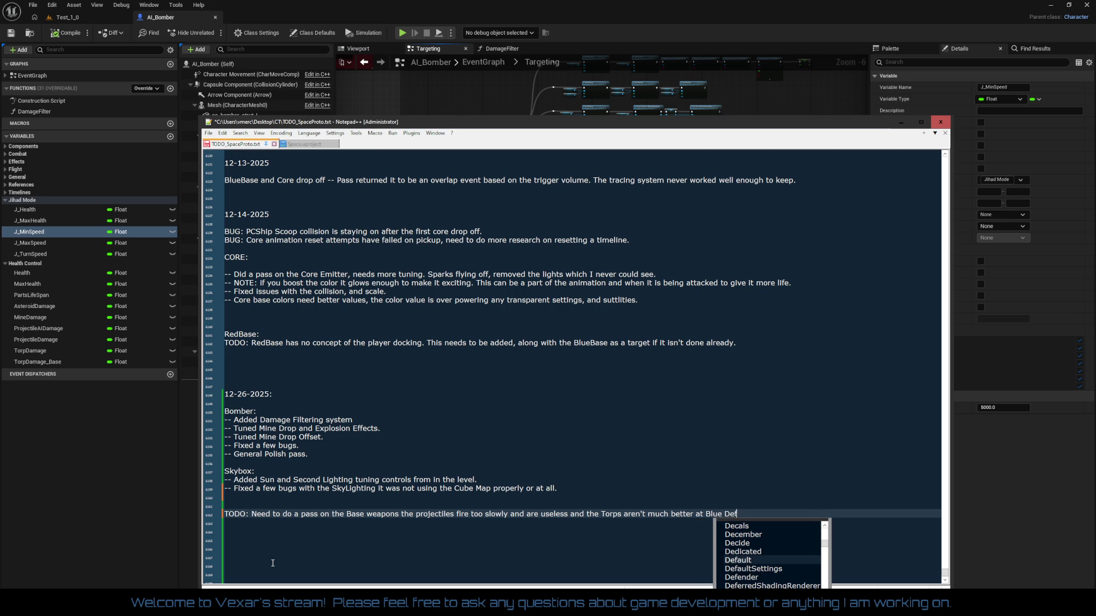
{"action": "type", "text": "ault level."}
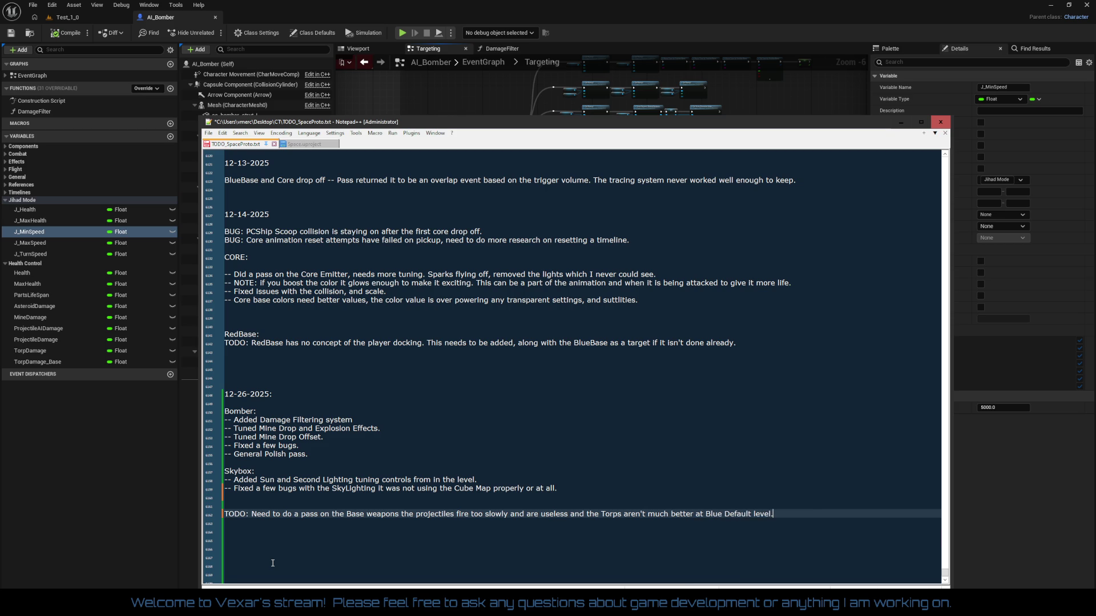
{"action": "key", "text": "Return"}
{"action": "key", "text": "Return"}
{"action": "key", "text": "Return"}
{"action": "key", "text": "ctrl+s"}
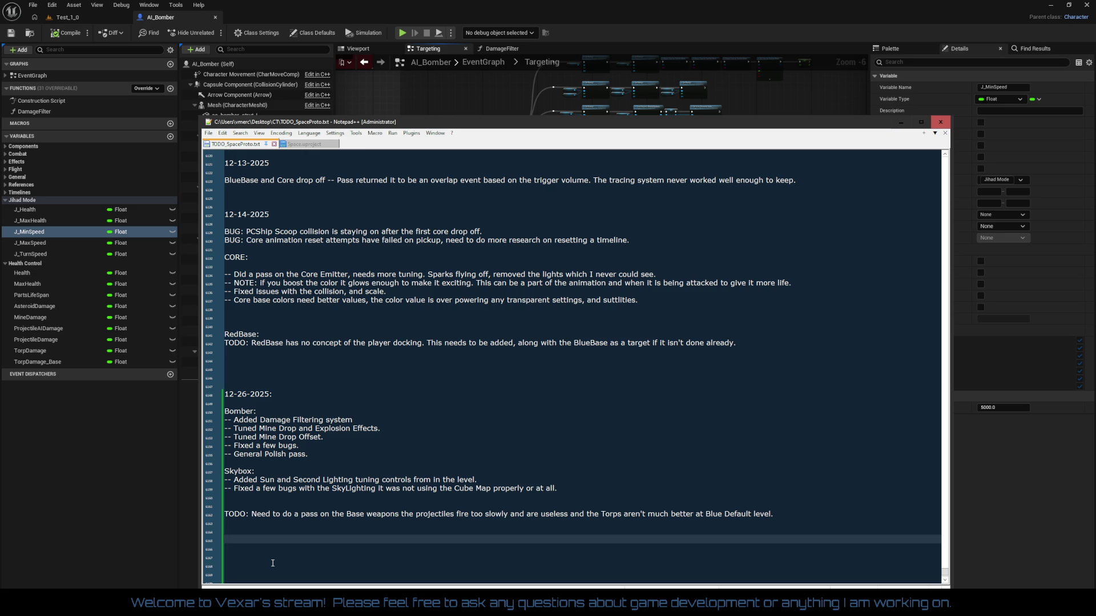
- Insert a 12-25-2025 entry: Intro Cinematics bugs fixed, number 11 had a pop removed, and save
{"action": "key", "text": "Up"}
{"action": "key", "text": "Up"}
{"action": "key", "text": "Up"}
{"action": "key", "text": "Up"}
{"action": "key", "text": "Up"}
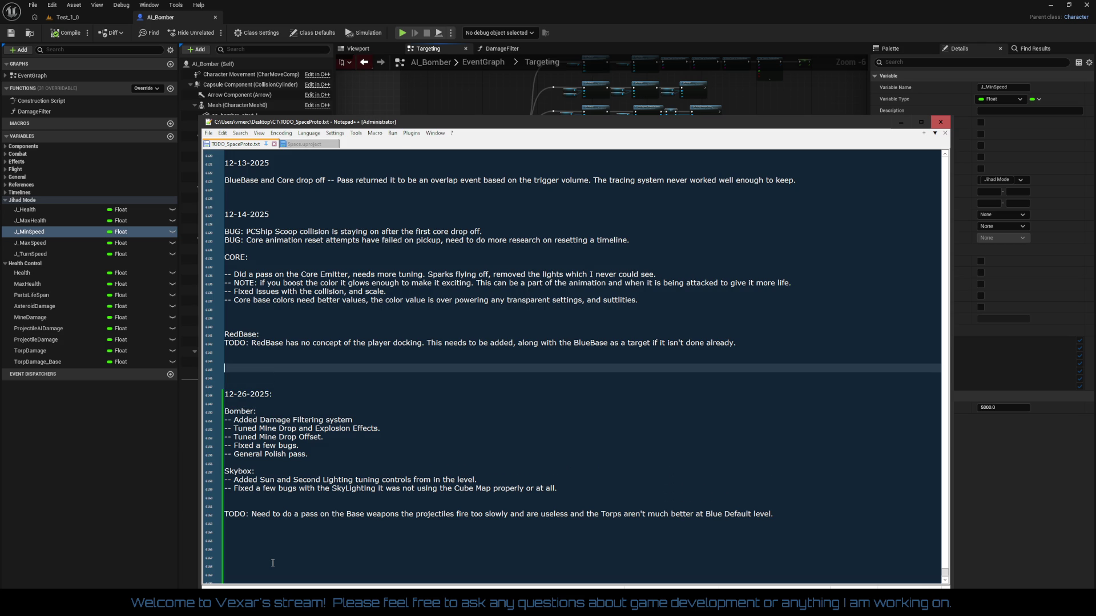
{"action": "type", "text": "12-25-20"}
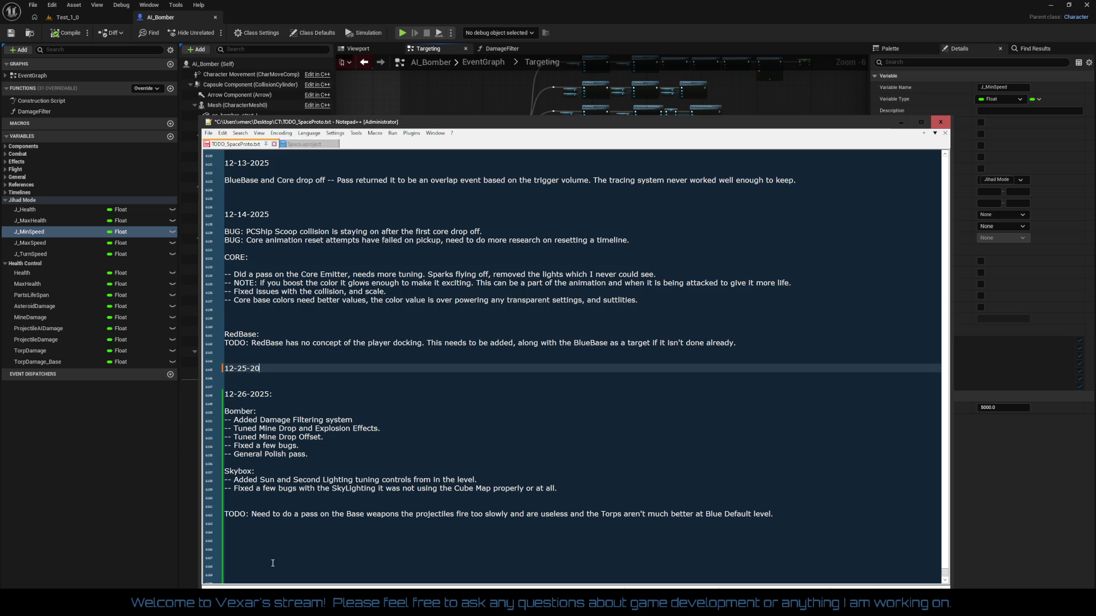
{"action": "type", "text": "25:"}
{"action": "key", "text": "Return"}
{"action": "key", "text": "Return"}
{"action": "key", "text": "Return"}
{"action": "key", "text": "Up"}
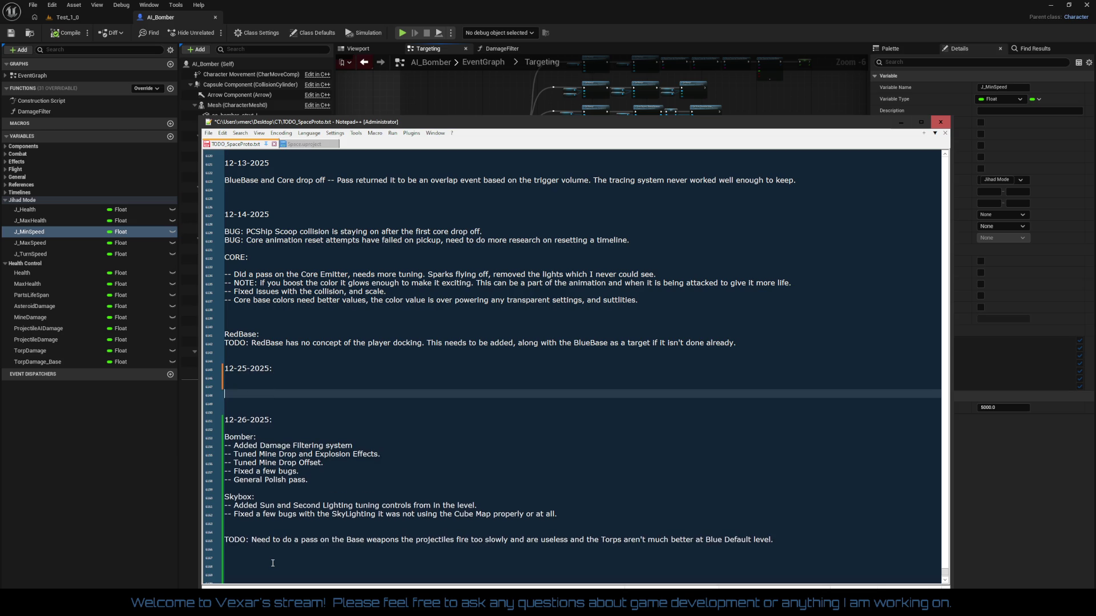
{"action": "type", "text": "Fixed a few bugs with the "}
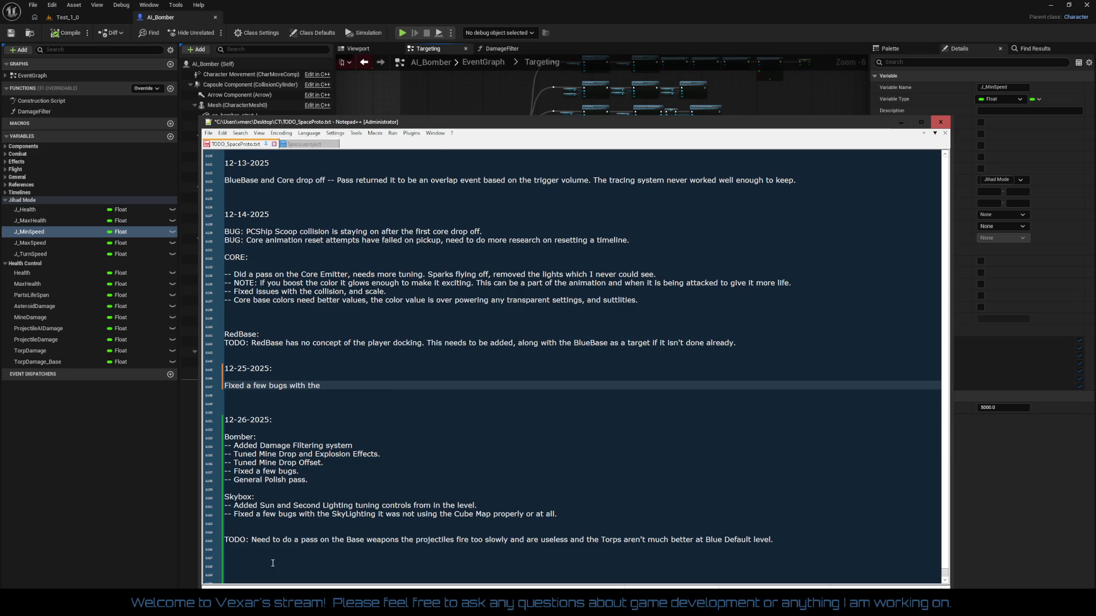
{"action": "type", "text": "Intro Ci"}
{"action": "type", "text": "nematics "}
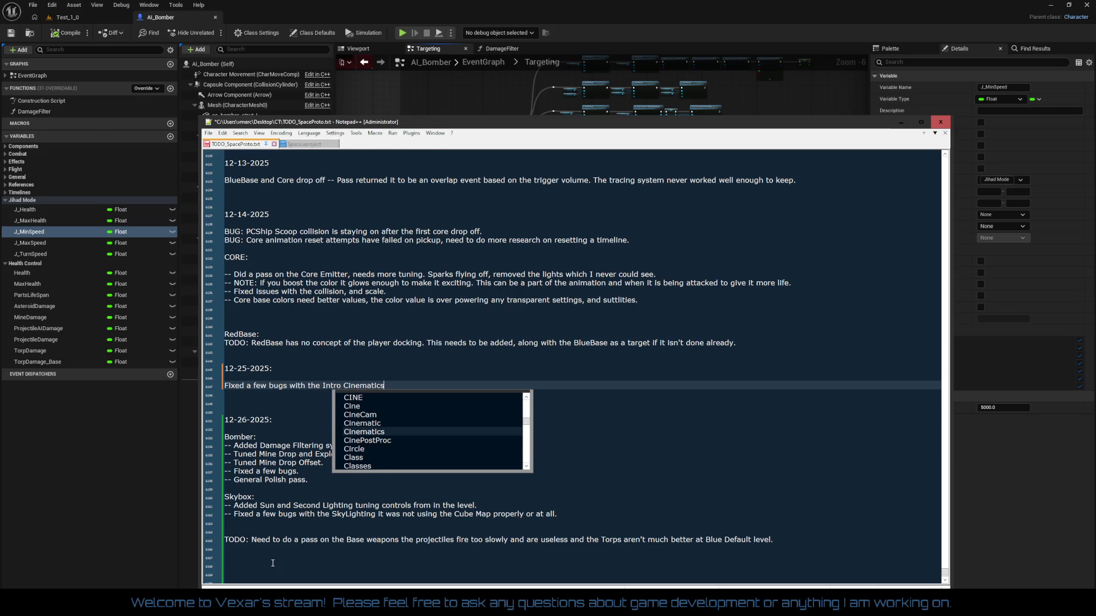
{"action": "type", "text": ">"}
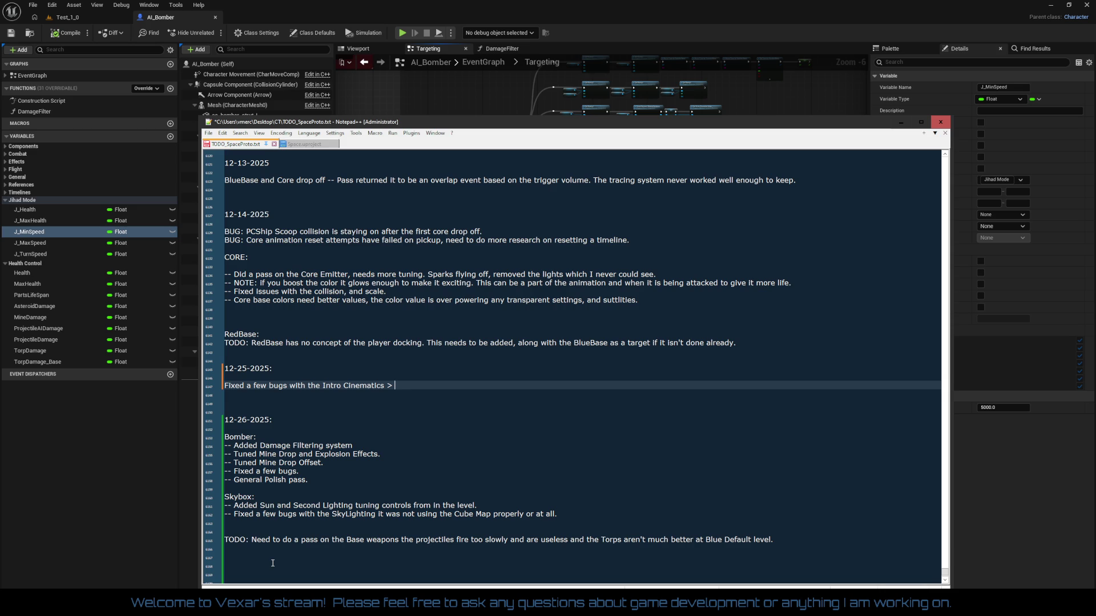
{"action": "type", "text": "a"}
{"action": "key", "text": "BackSpace"}
{"action": "type", "text": "a"}
{"action": "key", "text": "BackSpace"}
{"action": "type", "text": "number 11"}
{"action": "type", "text": " had a po"}
{"action": "type", "text": "p removed."}
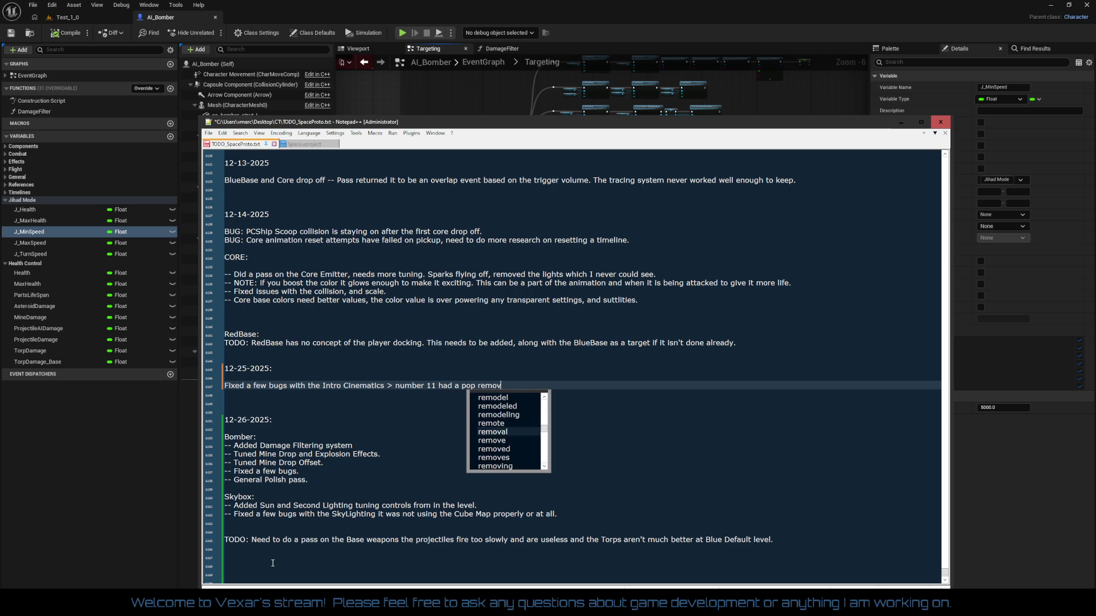
{"action": "key", "text": "Return"}
{"action": "key", "text": "Return"}
{"action": "key", "text": "ctrl+s"}
{"action": "key", "text": "Up"}
{"action": "key", "text": "Up"}
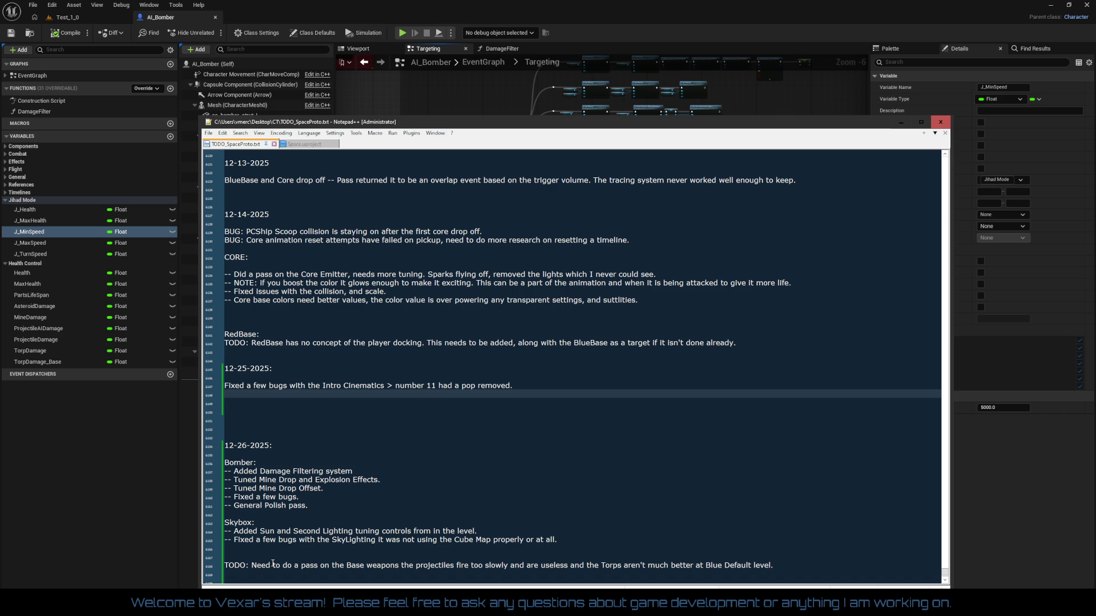
- Insert a '12-15 to 24-2025' date heading above the 12-25-2025 entry
{"action": "key", "text": "Up"}
{"action": "key", "text": "Up"}
{"action": "key", "text": "Up"}
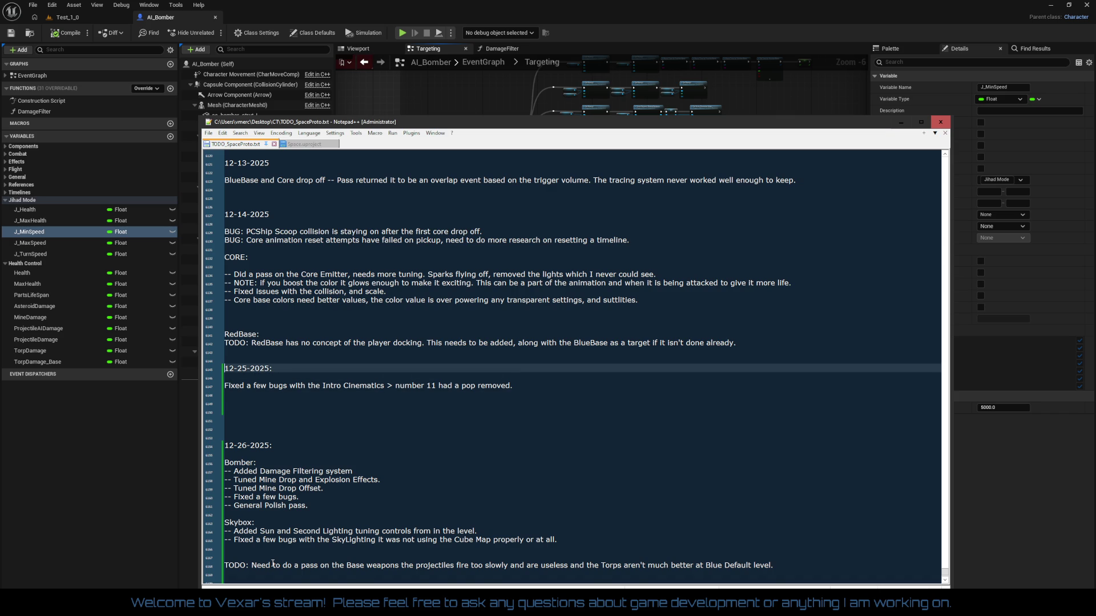
{"action": "key", "text": "Return"}
{"action": "key", "text": "Return"}
{"action": "key", "text": "Return"}
{"action": "key", "text": "Up"}
{"action": "key", "text": "Up"}
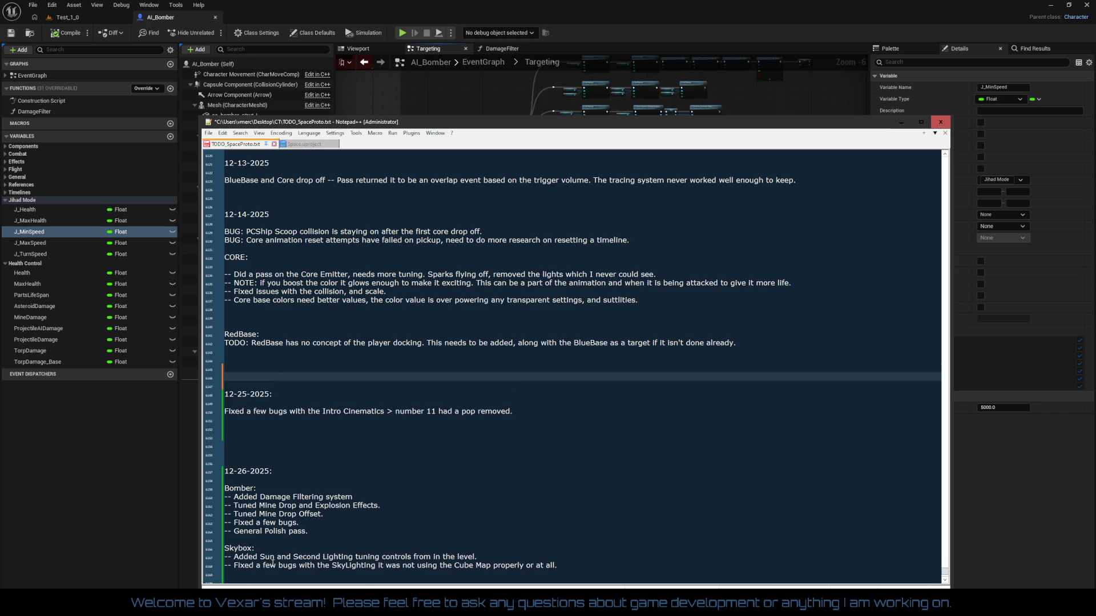
{"action": "type", "text": "12"}
{"action": "type", "text": "-"}
{"action": "type", "text": "15-"}
{"action": "type", "text": "2025"}
{"action": "type", "text": ">"}
{"action": "key", "text": "BackSpace"}
{"action": "type", "text": "24-"}
{"action": "key", "text": "Return"}
{"action": "key", "text": "Return"}
{"action": "key", "text": "Return"}
{"action": "key", "text": "Up"}
{"action": "key", "text": "Up"}
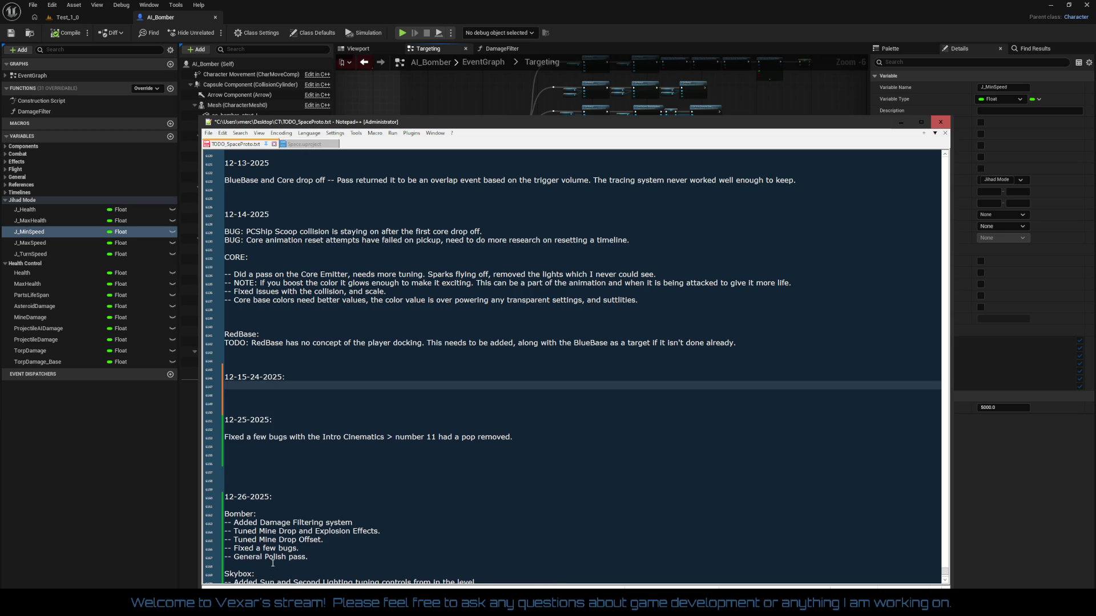
{"action": "key", "text": "Up"}
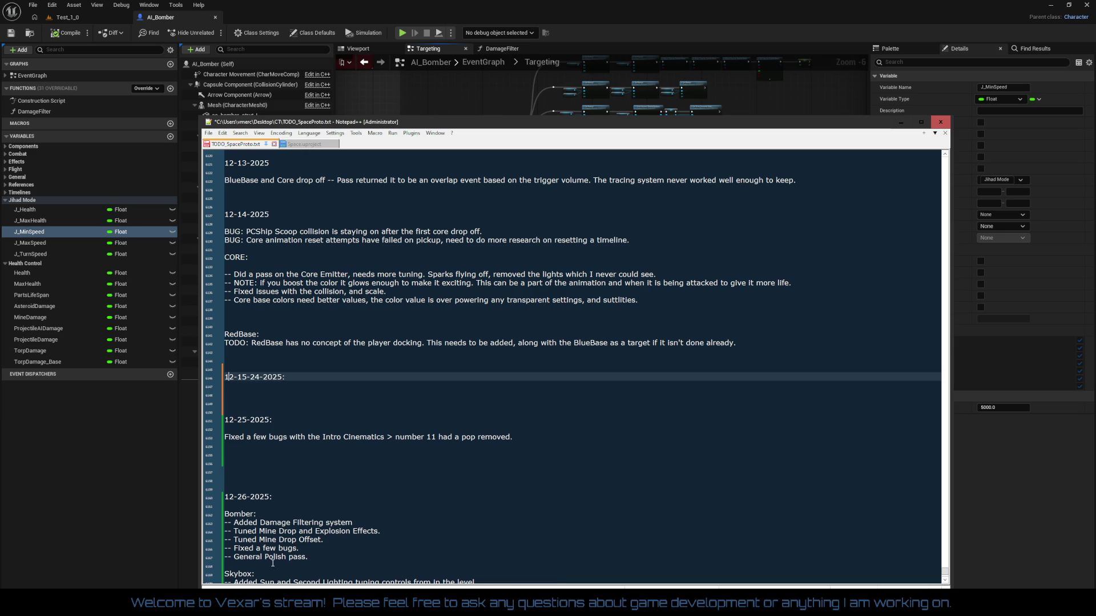
{"action": "key", "text": "BackSpace"}
{"action": "type", "text": "to"}
{"action": "key", "text": "Down"}
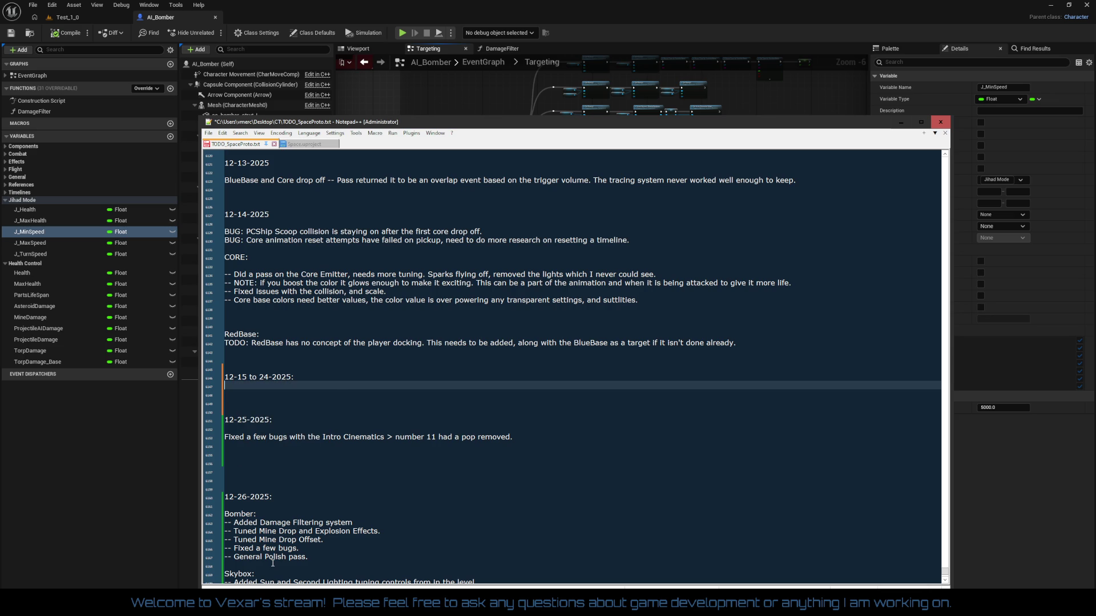
- Note 'All Haulers all day for it seemed like weeks' and 'Redid all the coding, polish pass on every part of it.'
{"action": "type", "text": "All Haule"}
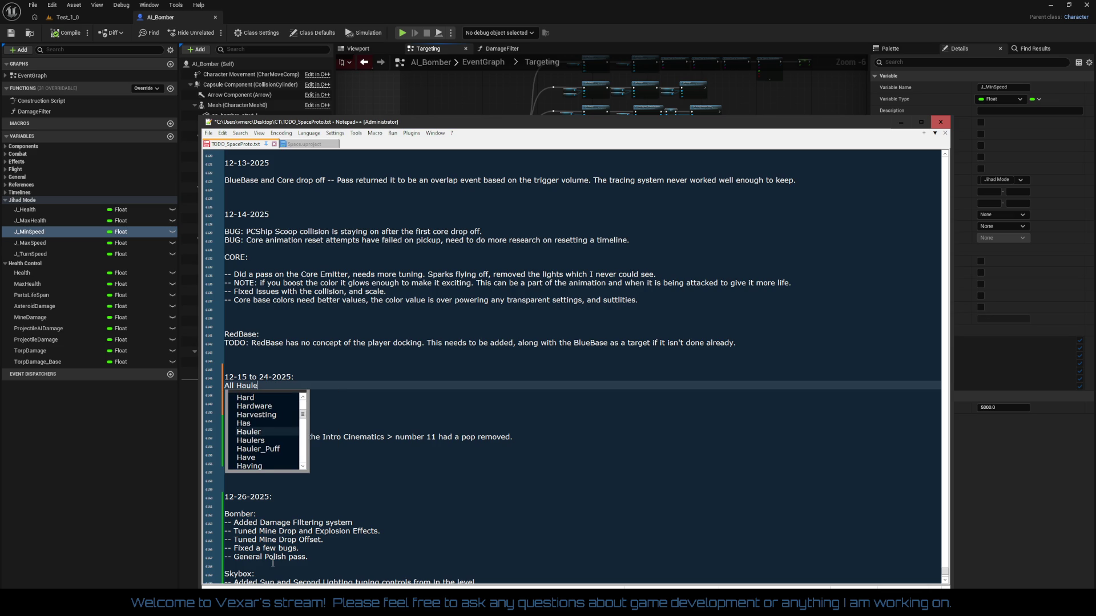
{"action": "type", "text": "rs all day for "}
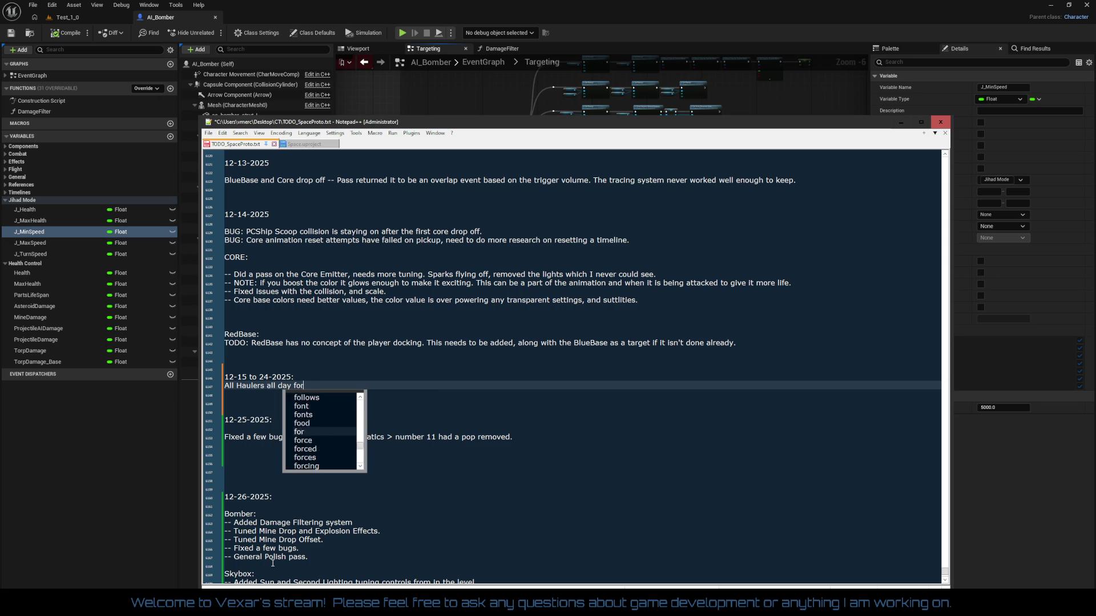
{"action": "type", "text": "its"}
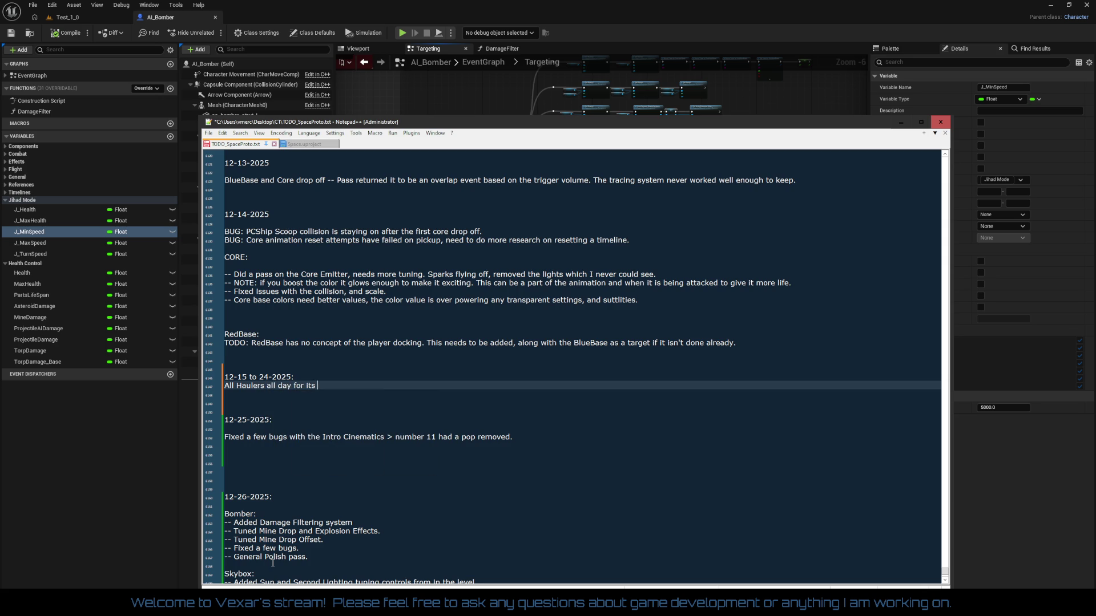
{"action": "key", "text": "BackSpace"}
{"action": "key", "text": "BackSpace"}
{"action": "type", "text": "seemed l"}
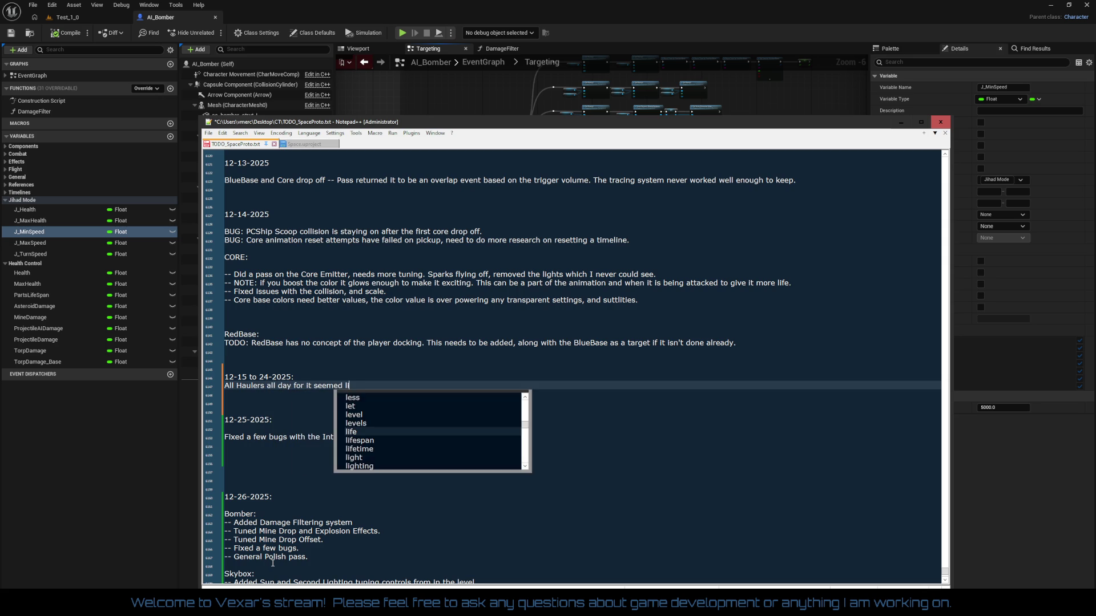
{"action": "type", "text": "ike weeks."}
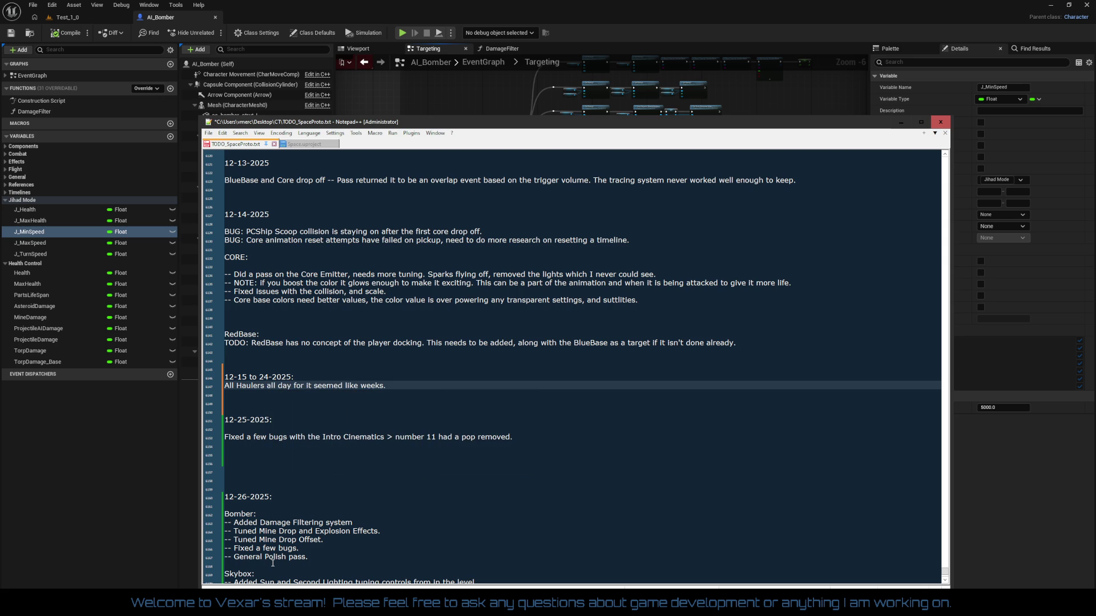
{"action": "key", "text": "Return"}
{"action": "type", "text": "Redid "}
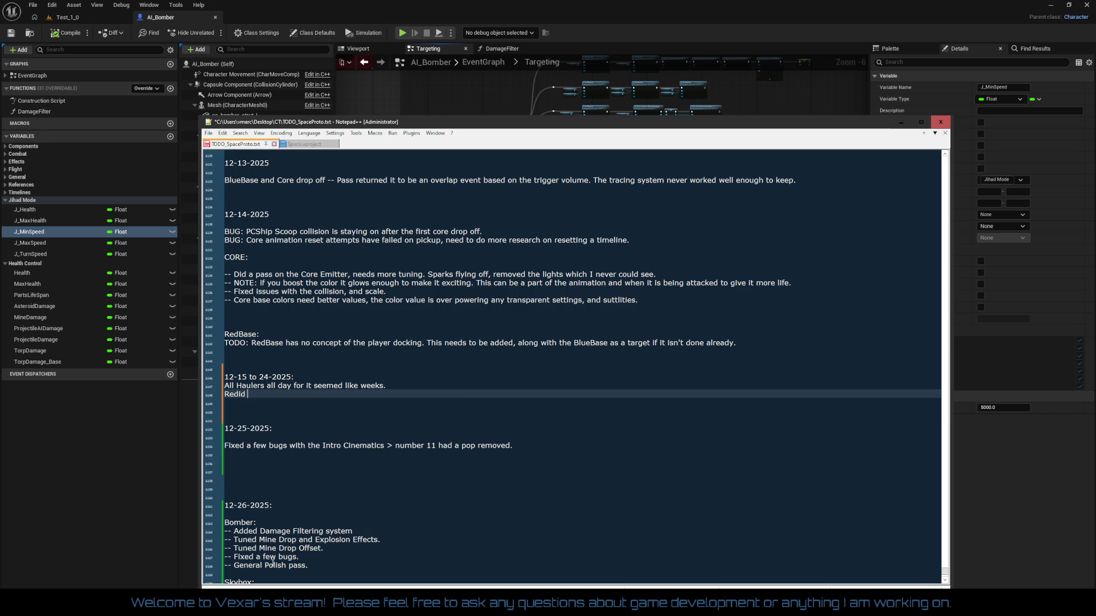
{"action": "type", "text": "all the code"}
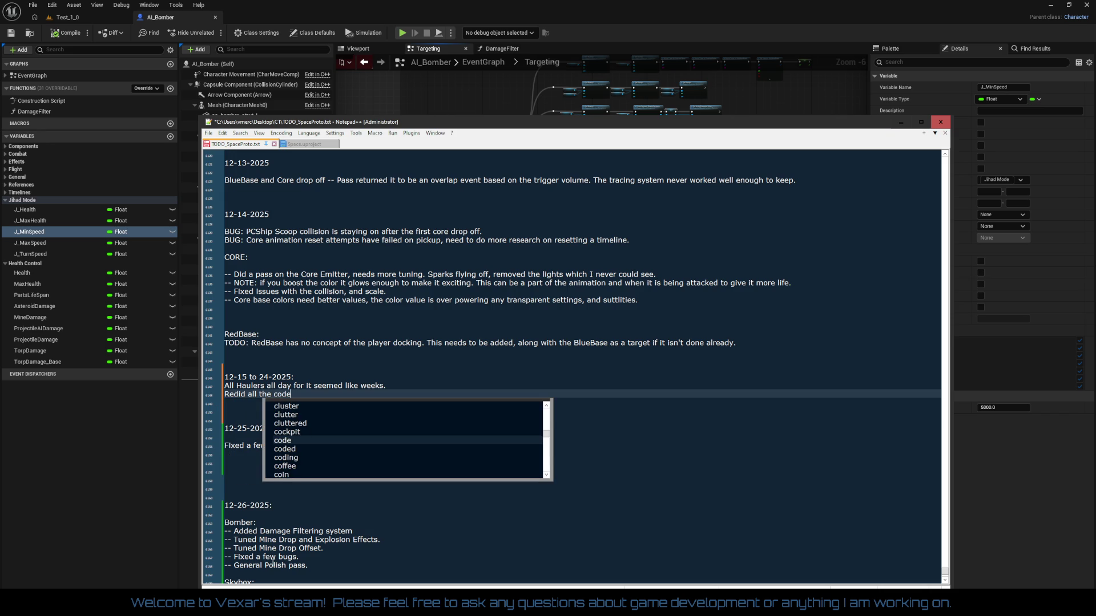
{"action": "key", "text": "BackSpace"}
{"action": "type", "text": "ing, po"}
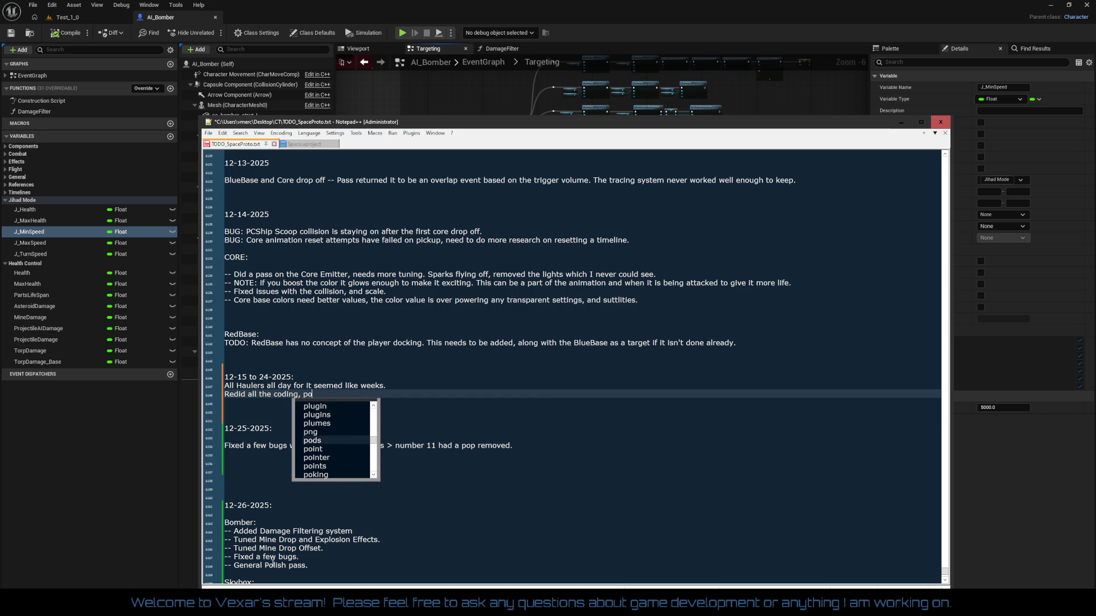
{"action": "type", "text": "lish pass "}
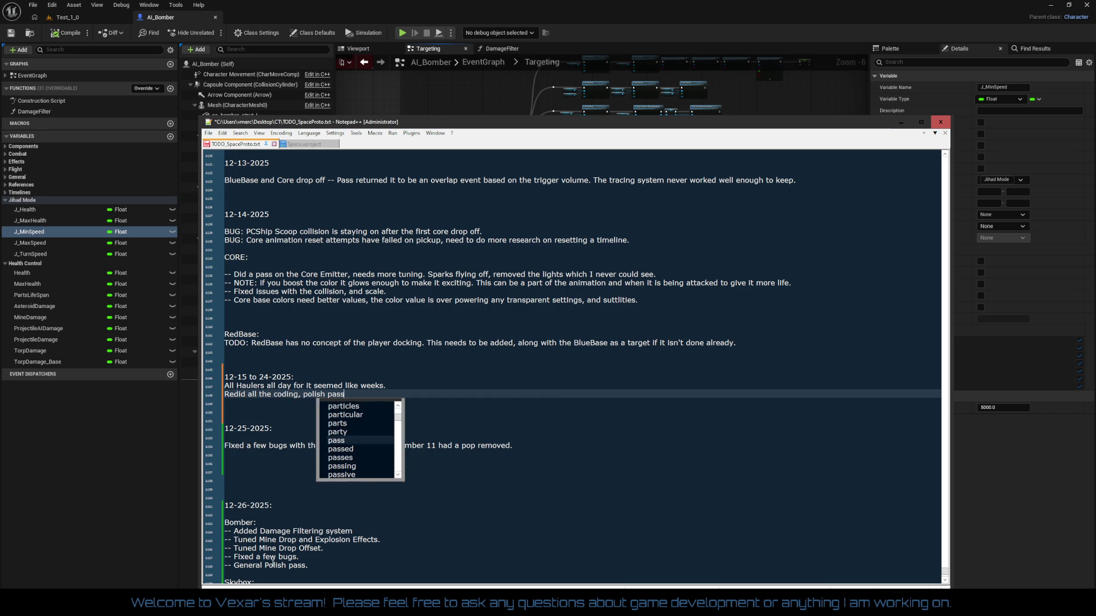
{"action": "type", "text": "on ev"}
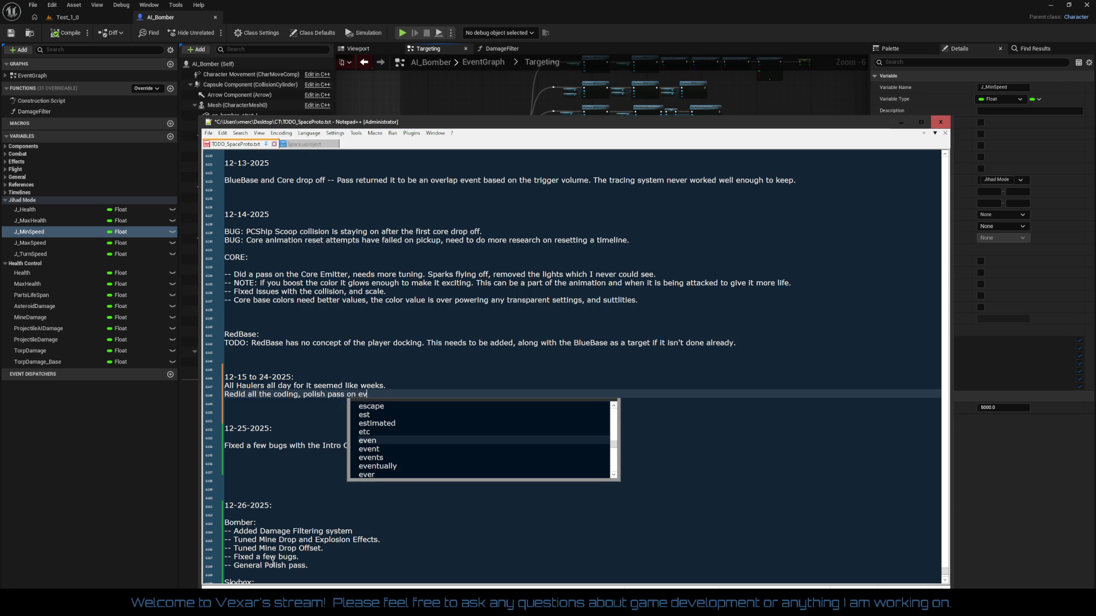
{"action": "type", "text": "ery part of it."}
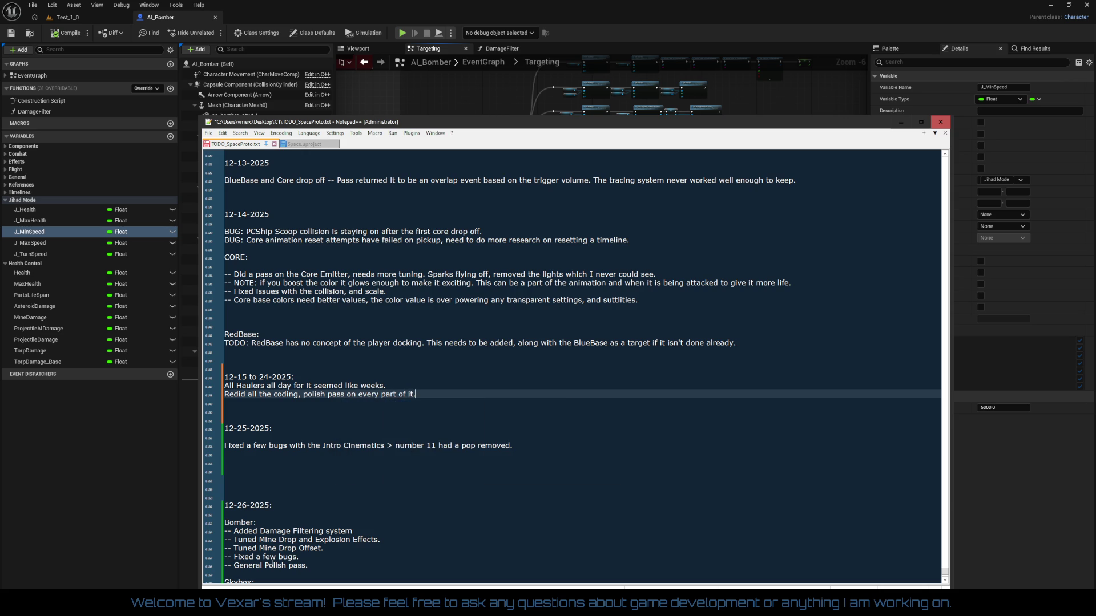
- Add 'Added drop off VFX.' and 'Fixed many bugs.' lines, then start an 'AI_Hauler:' heading
{"action": "key", "text": "Return"}
{"action": "key", "text": "Return"}
{"action": "key", "text": "Up"}
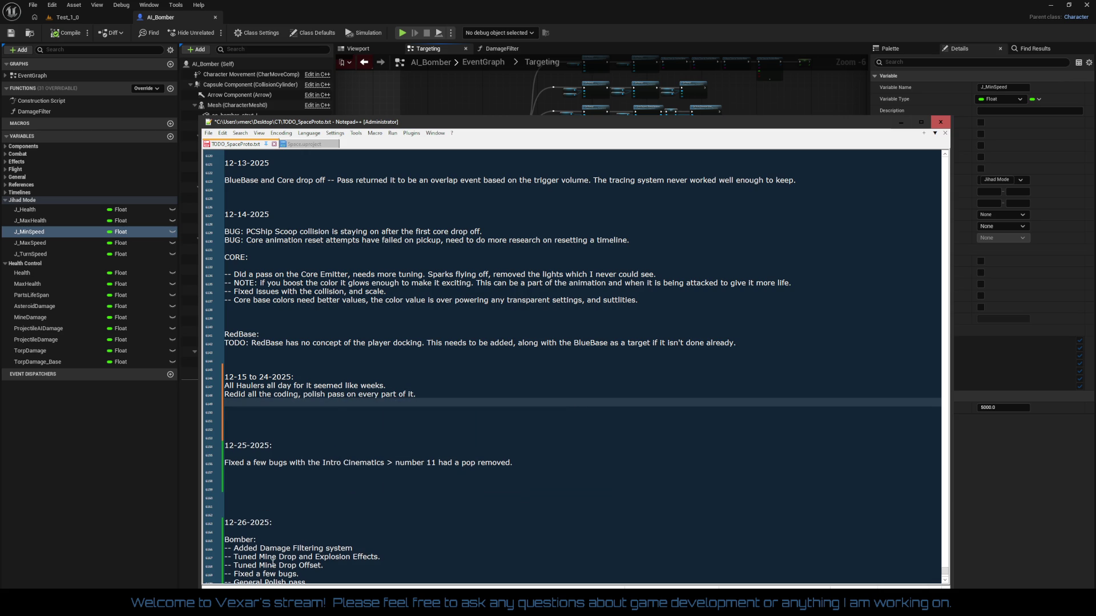
{"action": "type", "text": "Added drop"}
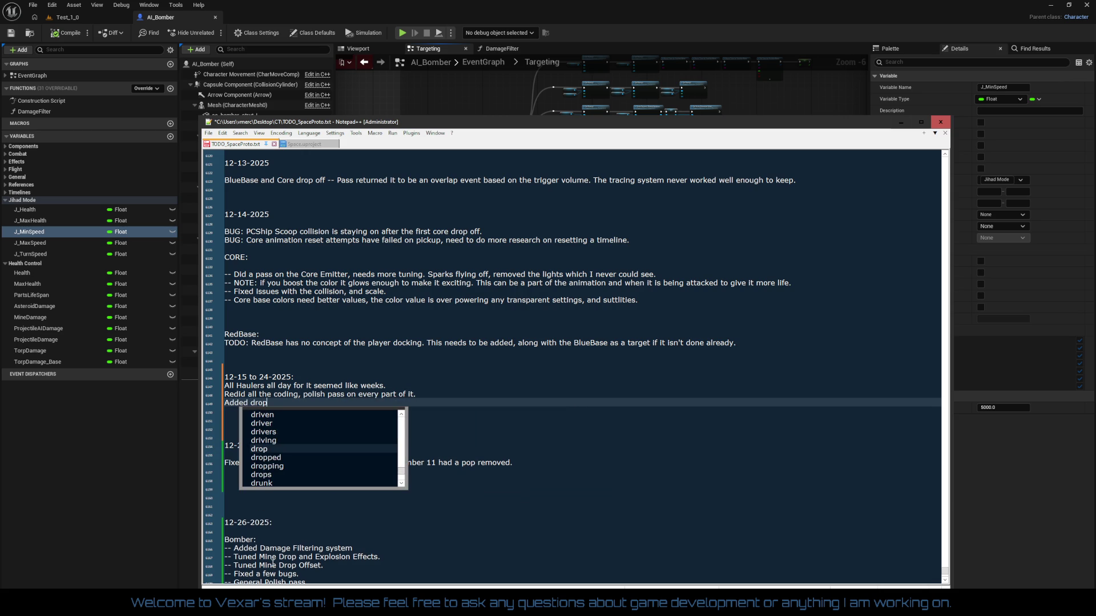
{"action": "type", "text": "p"}
{"action": "key", "text": "BackSpace"}
{"action": "type", "text": "off "}
{"action": "type", "text": "VFX."}
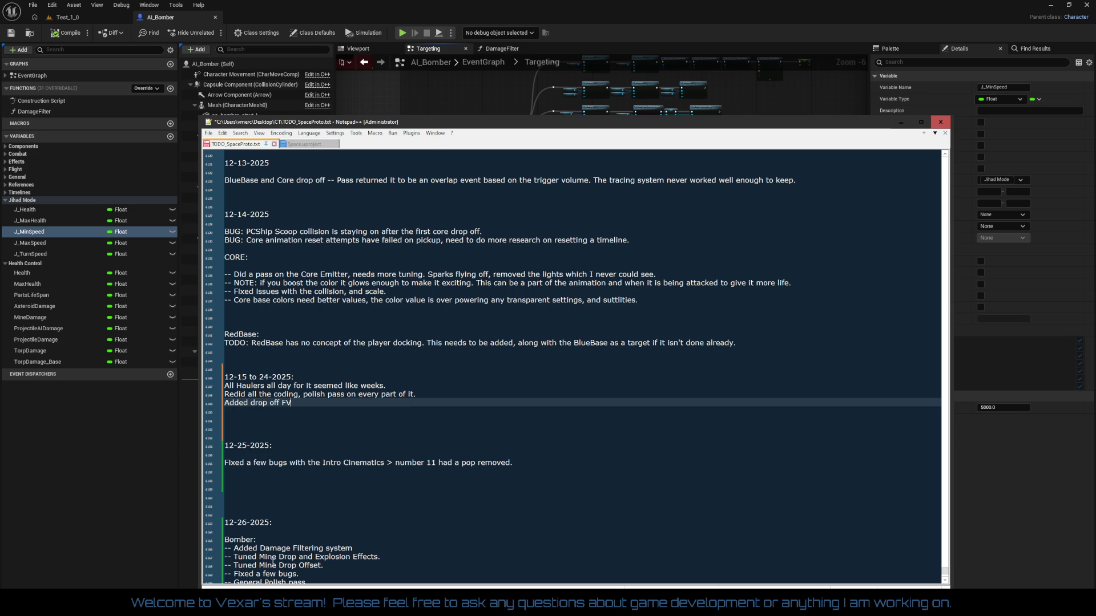
{"action": "key", "text": "Return"}
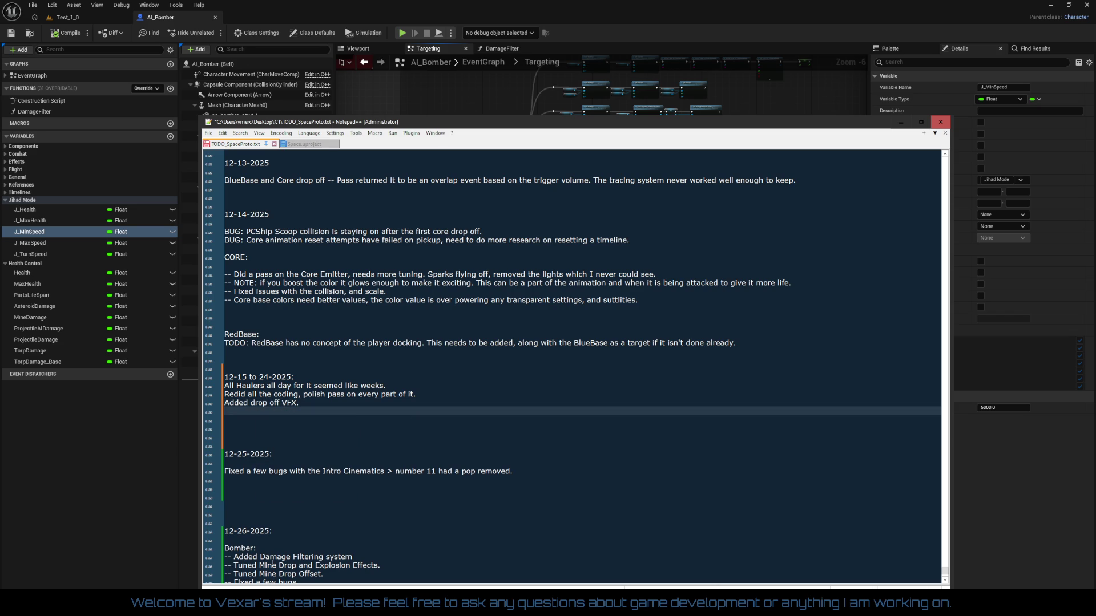
{"action": "type", "text": "Fixe"}
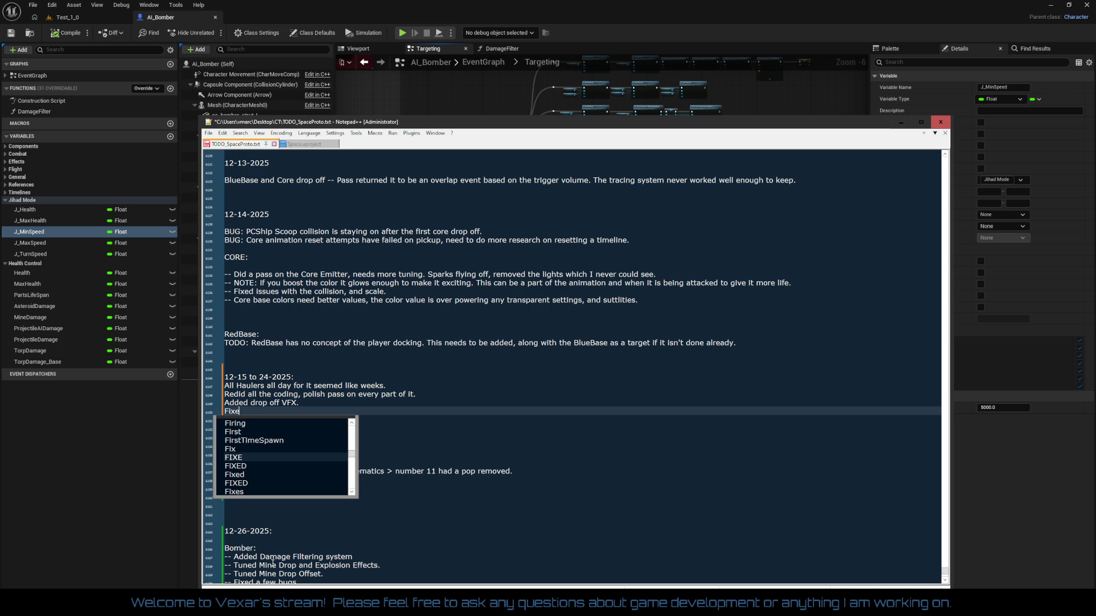
{"action": "type", "text": "d many bugs."}
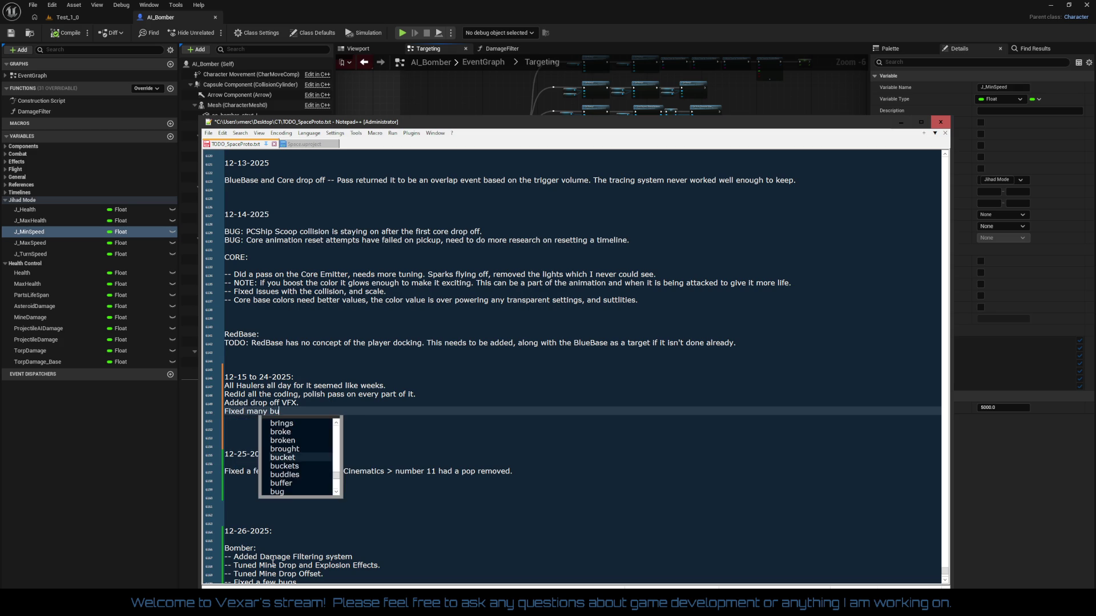
{"action": "key", "text": "Up"}
{"action": "key", "text": "Up"}
{"action": "key", "text": "Up"}
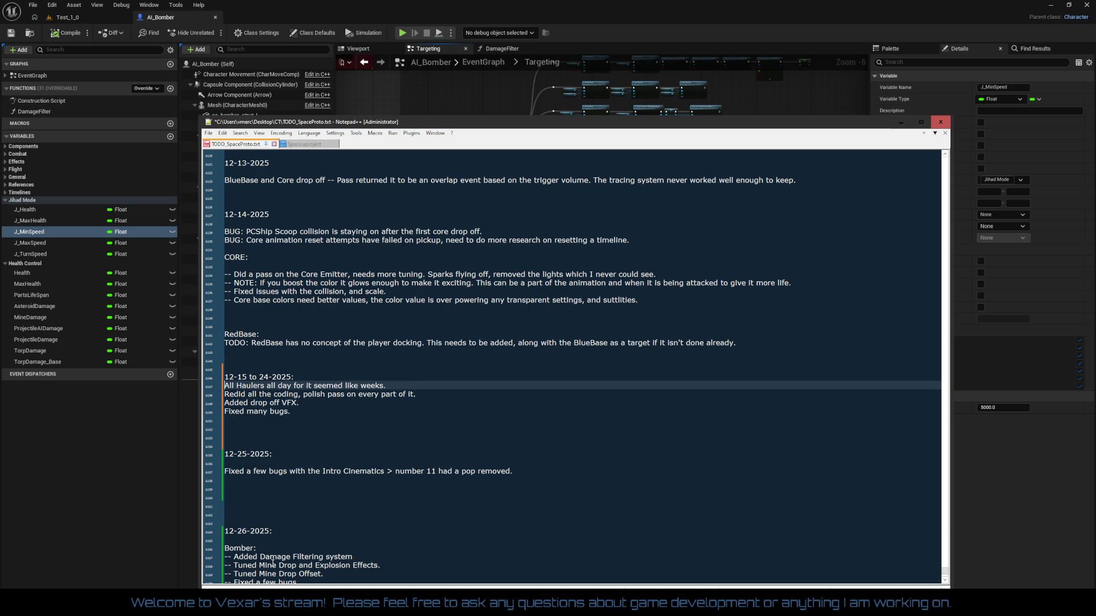
{"action": "type", "text": "HAU"}
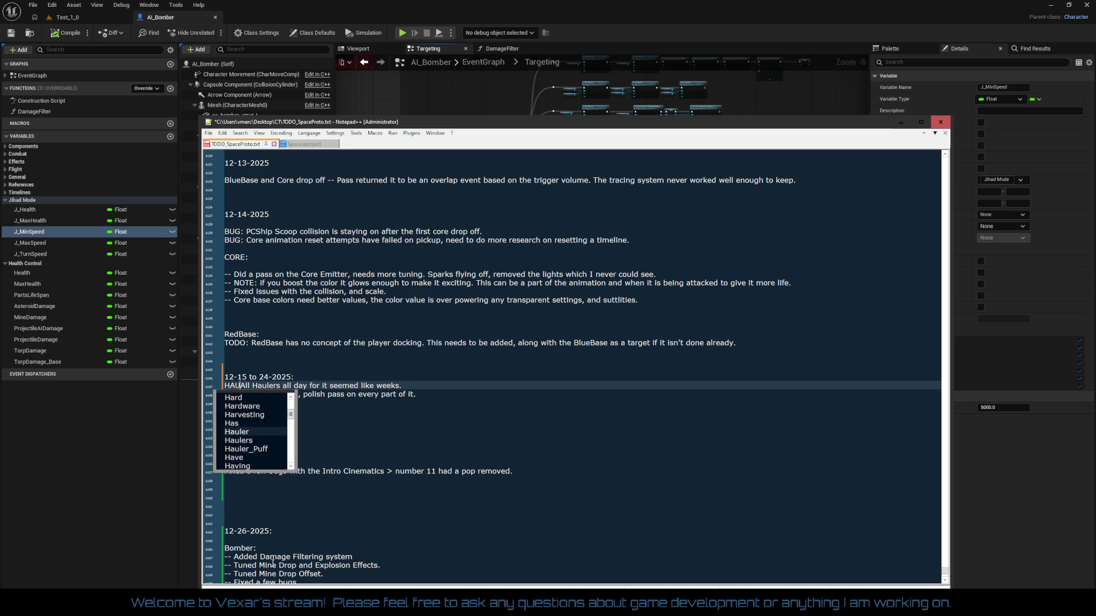
{"action": "type", "text": "I"}
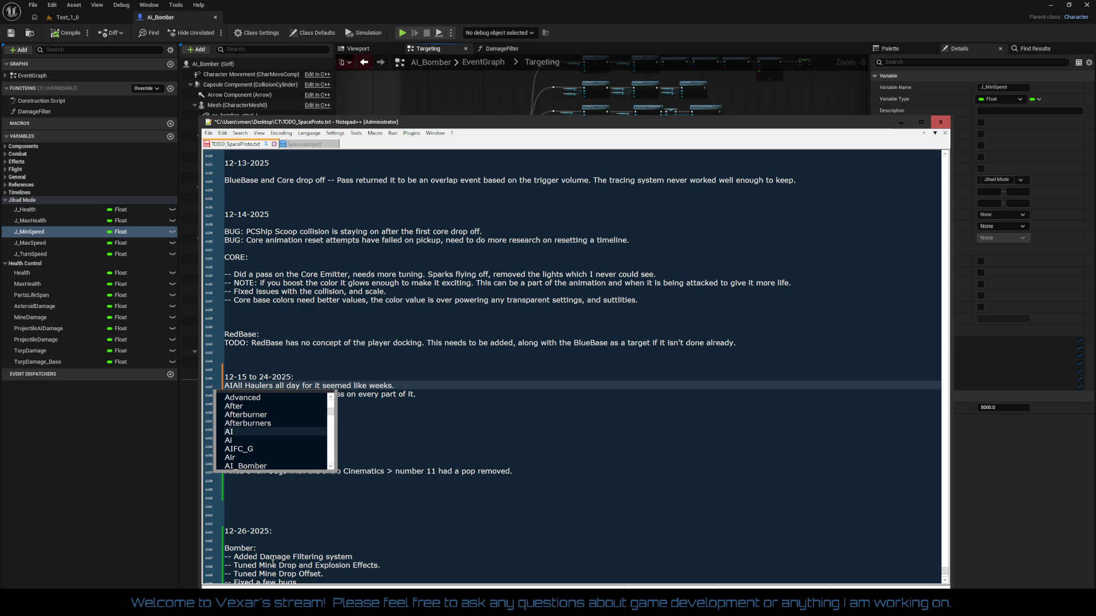
{"action": "type", "text": "_Hauler"}
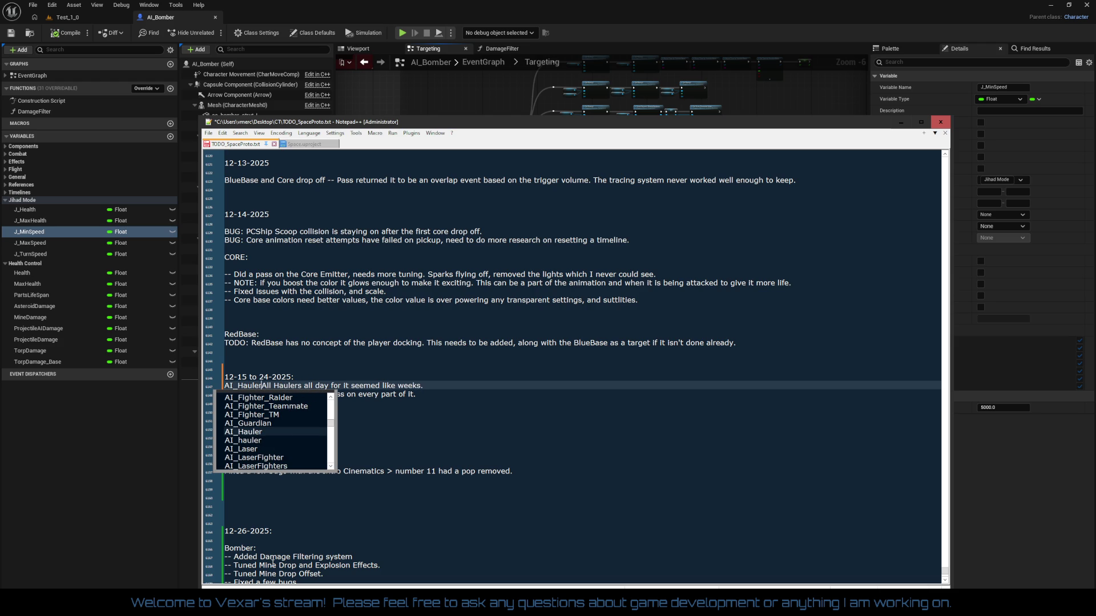
{"action": "type", "text": ":"}
- Finish the AI_Hauler: heading and prefix each of the four Hauler notes with '--'
{"action": "key", "text": "Return"}
{"action": "key", "text": "Return"}
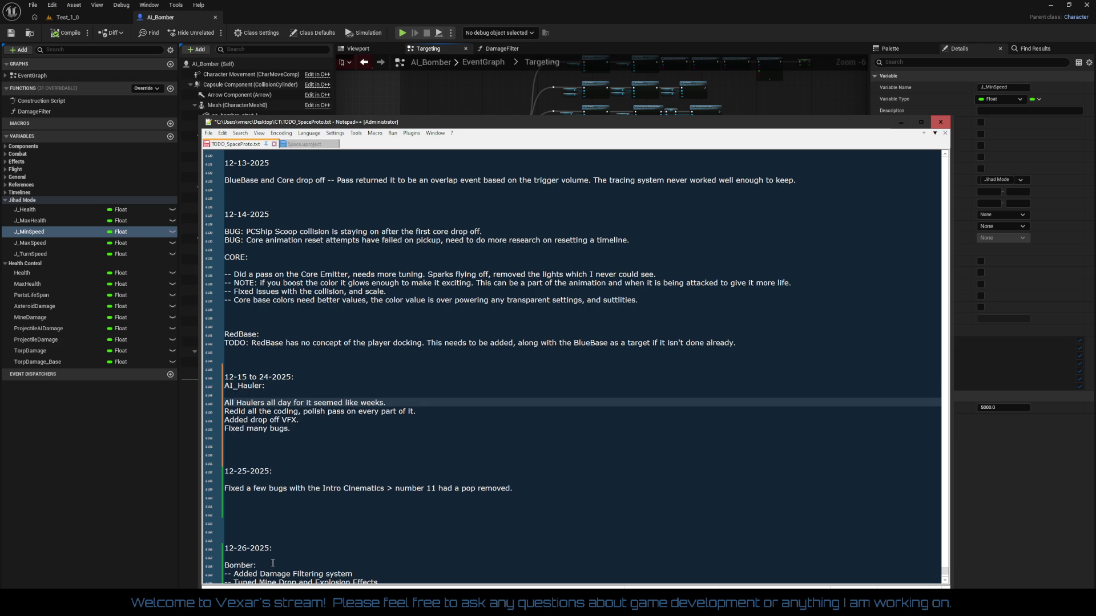
{"action": "type", "text": "--"}
{"action": "key", "text": "Down"}
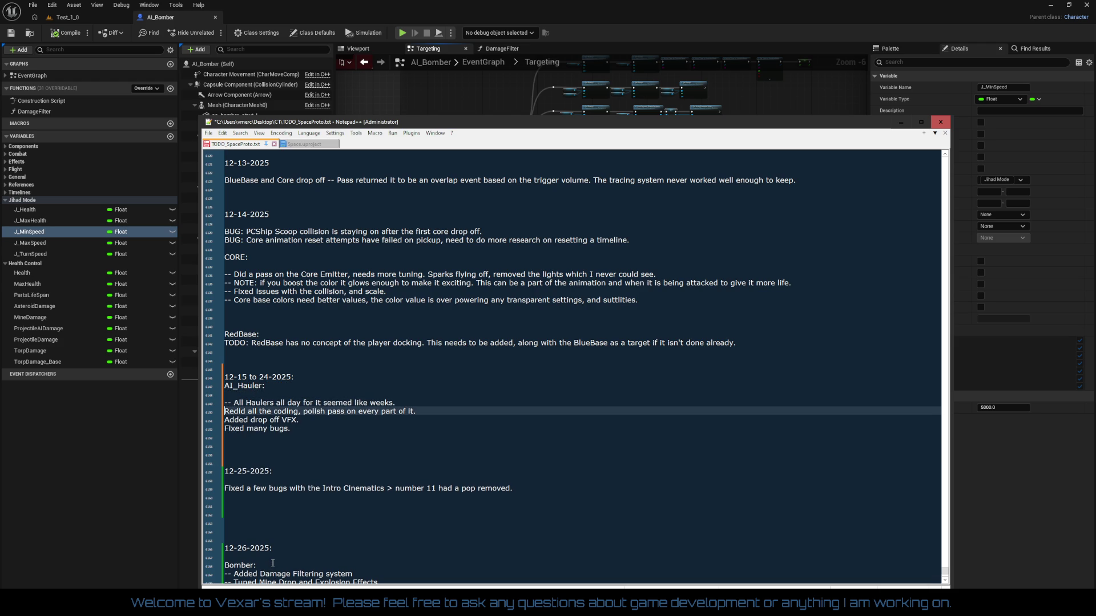
{"action": "type", "text": "--"}
{"action": "key", "text": "Down"}
{"action": "type", "text": "--"}
{"action": "key", "text": "Down"}
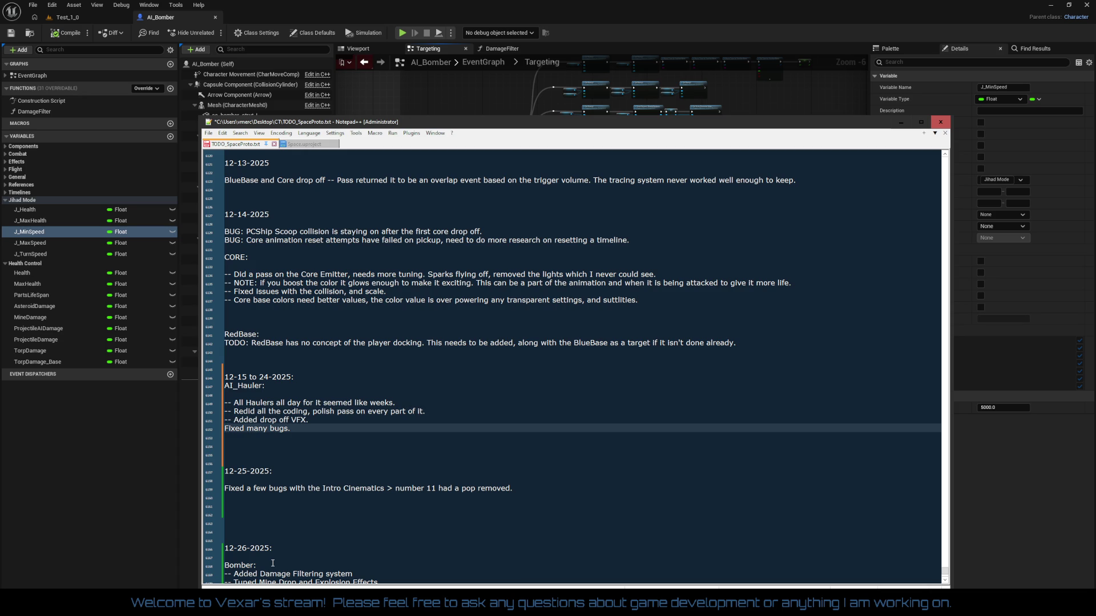
{"action": "type", "text": "--"}
{"action": "key", "text": "Return"}
{"action": "key", "text": "Return"}
{"action": "type", "text": "Astroid"}
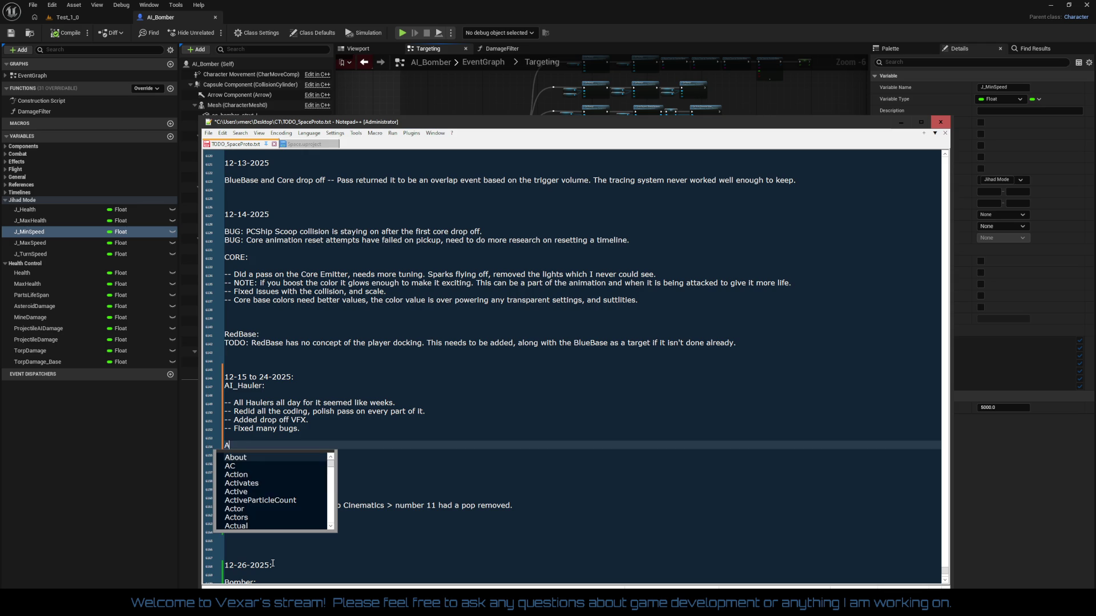
- Add a line noting a pass on the Golden Roids and Large Roid classes, and correct 'Astroid' to 'Asteroid'
{"action": "key", "text": "Up"}
{"action": "key", "text": "Up"}
{"action": "key", "text": "Down"}
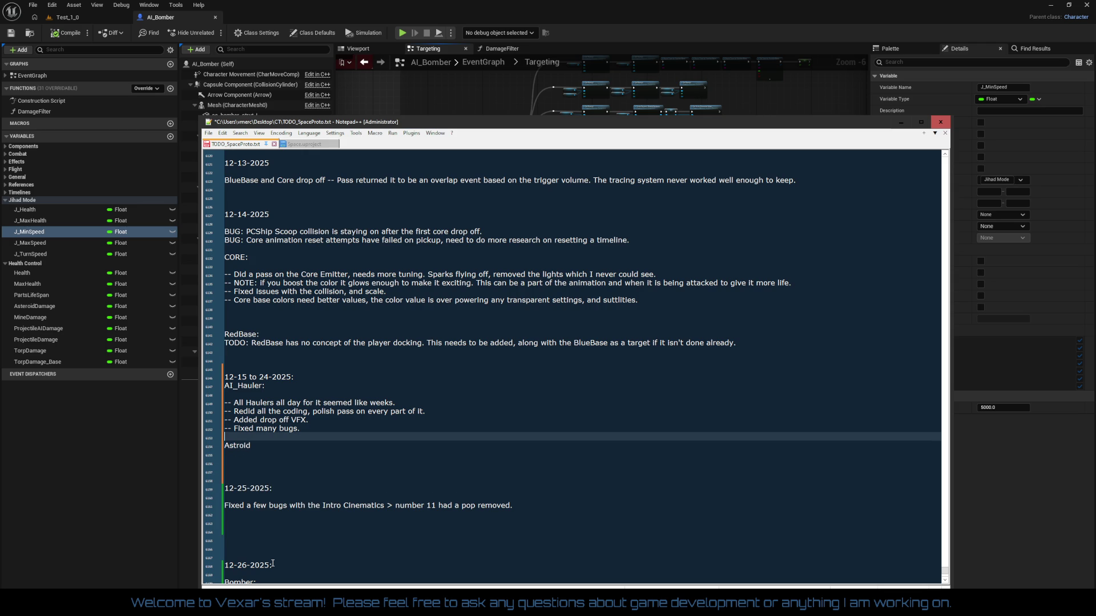
{"action": "key", "text": "Return"}
{"action": "type", "text": "This work includ"}
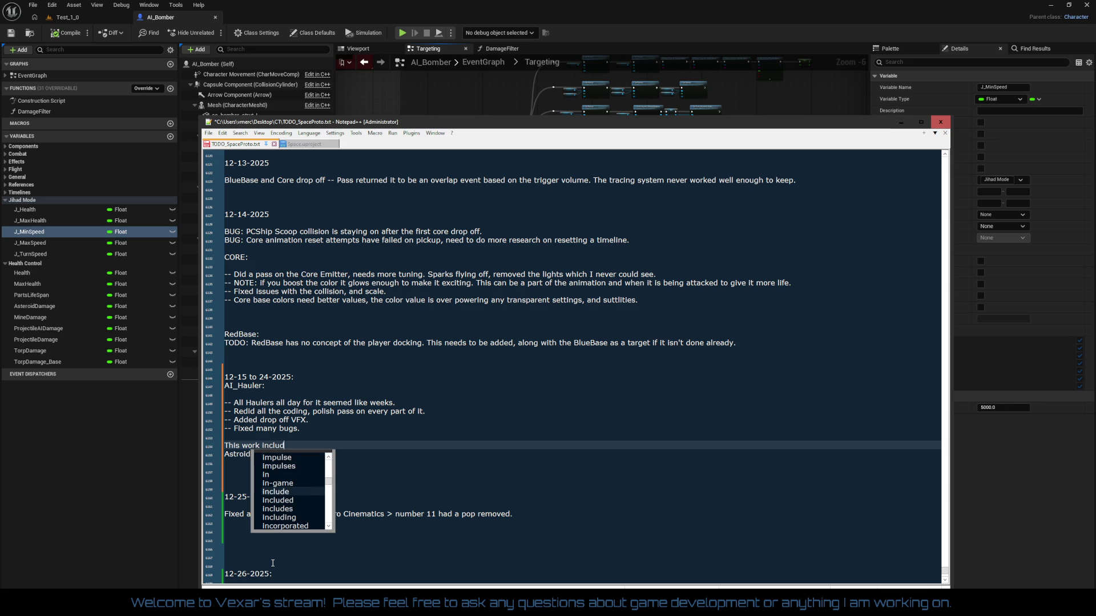
{"action": "type", "text": "ed "}
{"action": "type", "text": "th"}
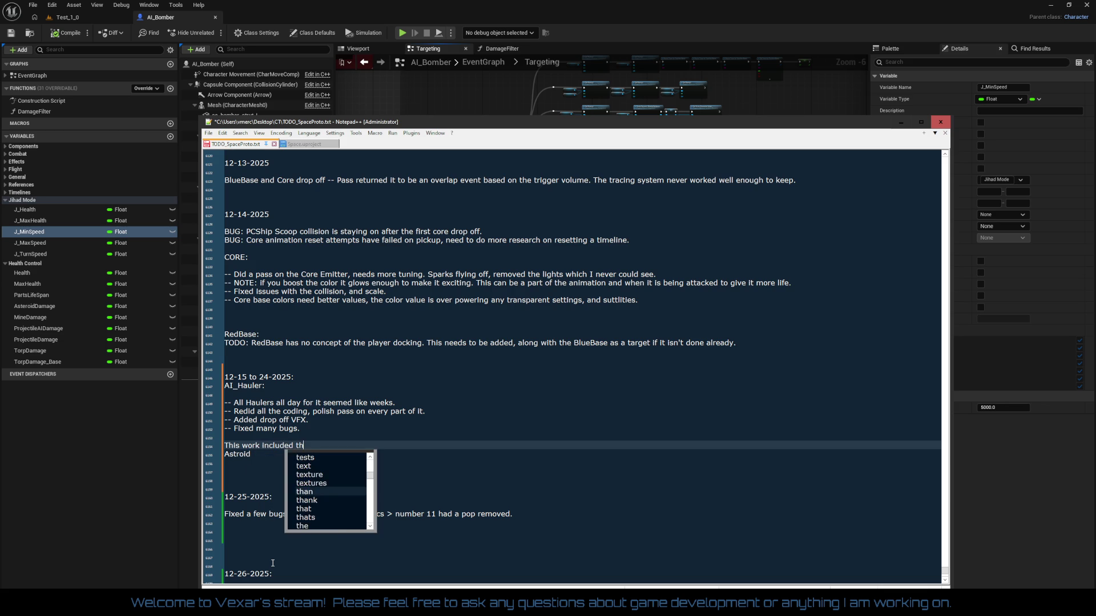
{"action": "key", "text": "BackSpace"}
{"action": "key", "text": "BackSpace"}
{"action": "type", "text": "doing a"}
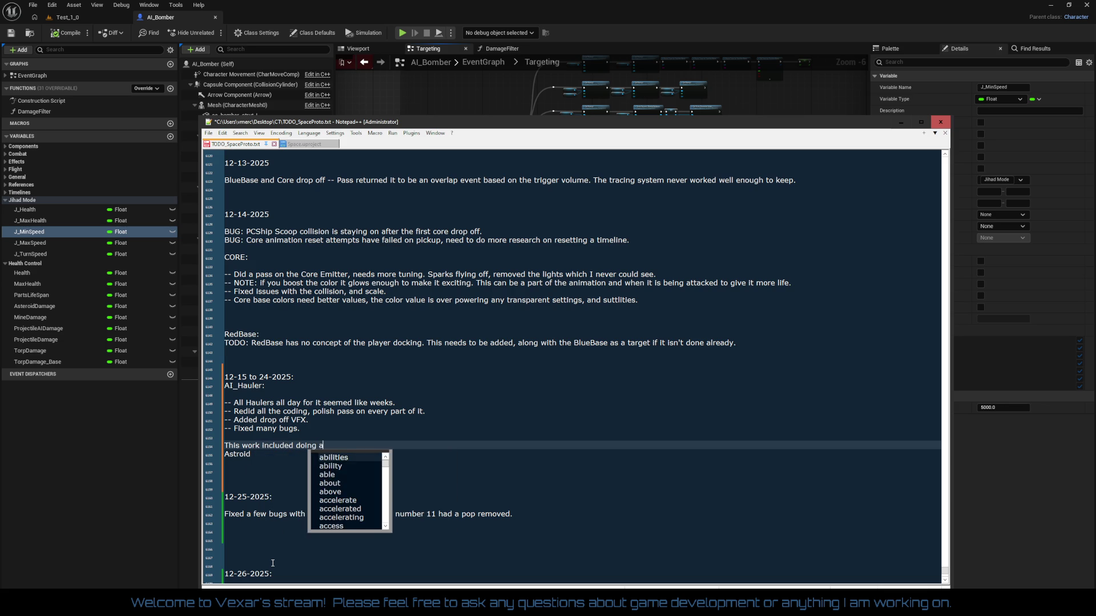
{"action": "type", "text": " pass on the Golden R"}
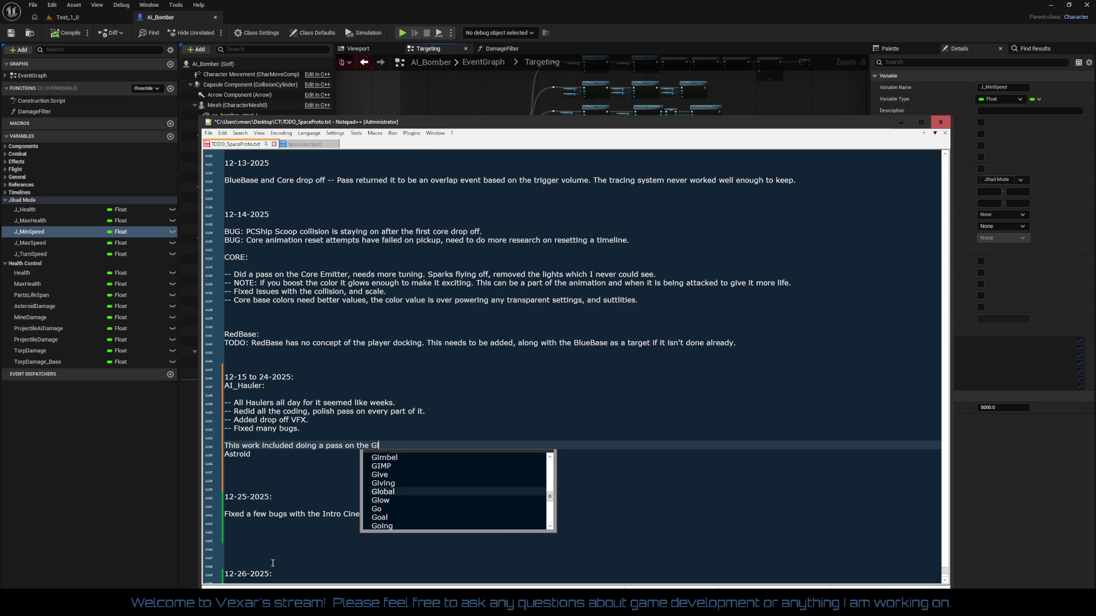
{"action": "type", "text": "oids, and Lr"}
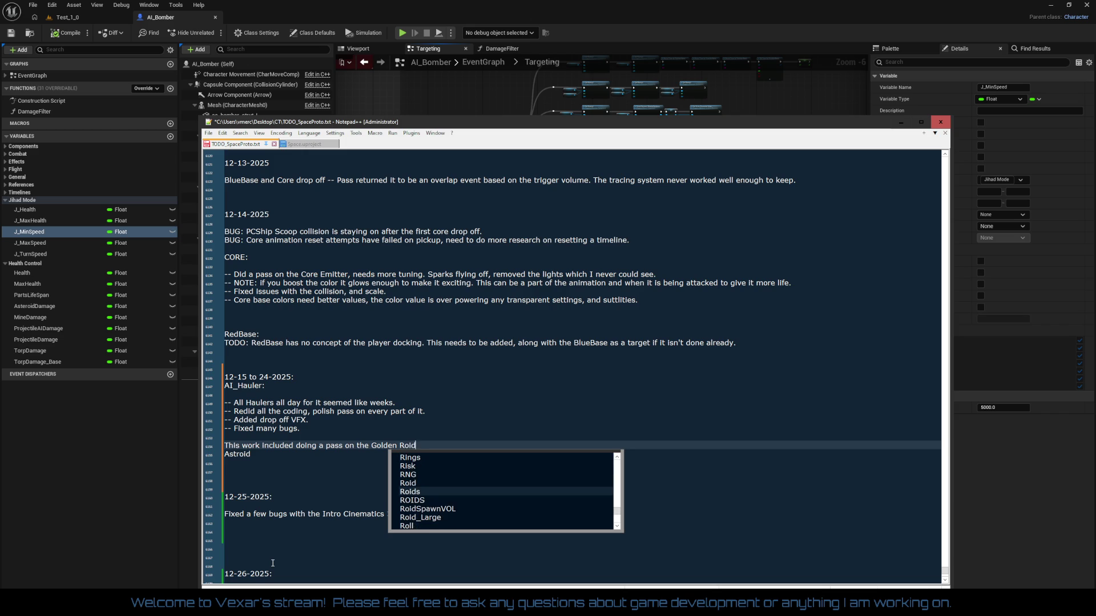
{"action": "key", "text": "BackSpace"}
{"action": "type", "text": "arge Roid classes."}
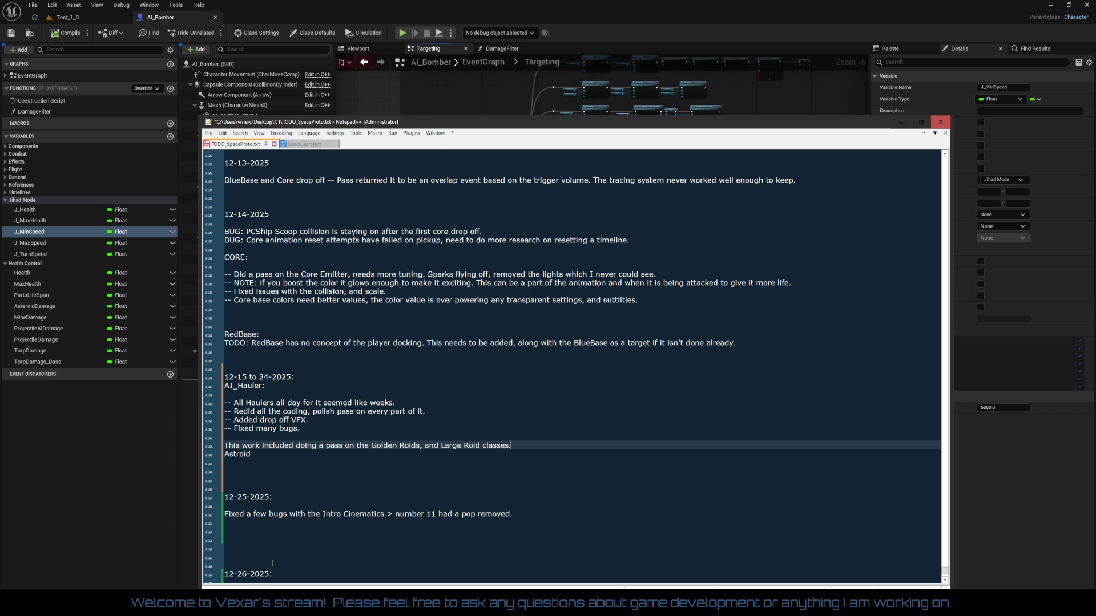
{"action": "key", "text": "Return"}
{"action": "key", "text": "Return"}
{"action": "key", "text": "Down"}
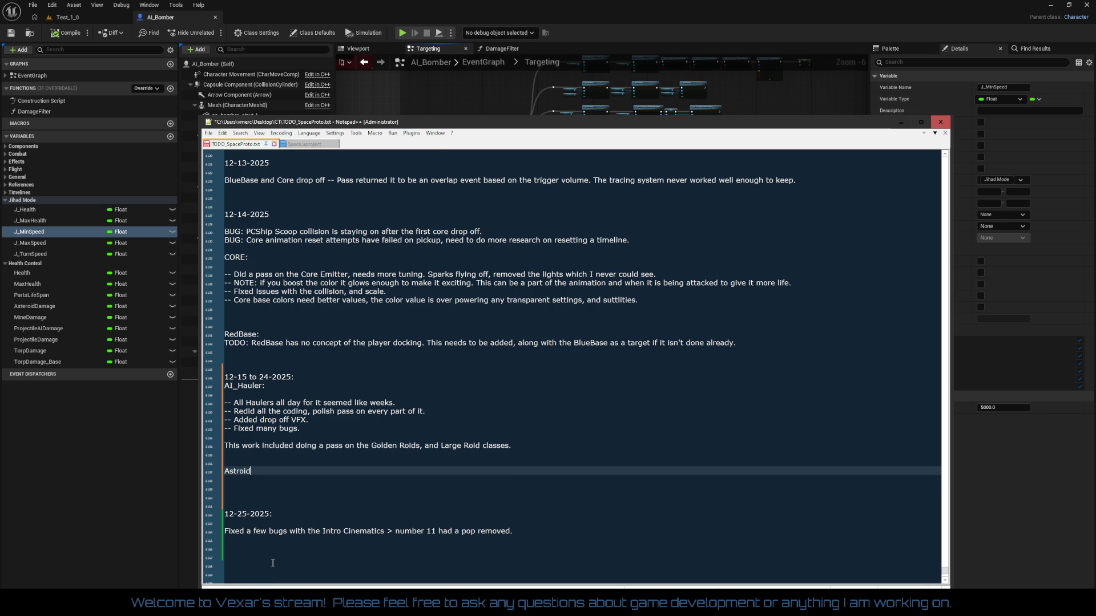
{"action": "type", "text": "e"}
{"action": "type", "text": "r"}
- Fix the misspelled heading so it reads 'Asteroid_Large' and begin a line beneath it
{"action": "key", "text": "BackSpace"}
{"action": "key", "text": "Delete"}
{"action": "key", "text": "BackSpace"}
{"action": "type", "text": "t"}
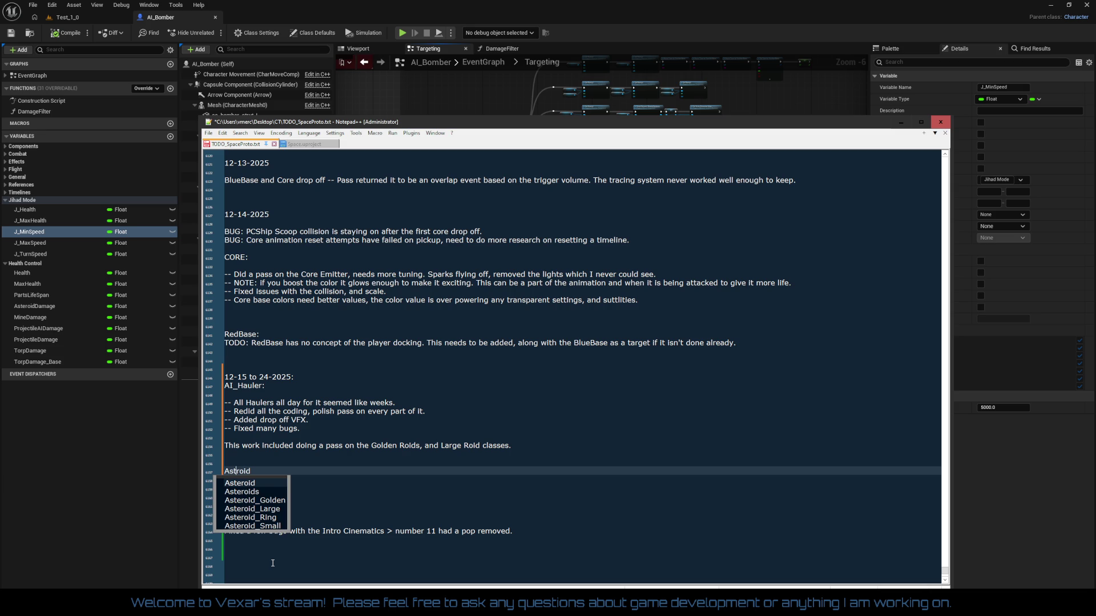
{"action": "key", "text": "Down"}
{"action": "key", "text": "Down"}
{"action": "key", "text": "Down"}
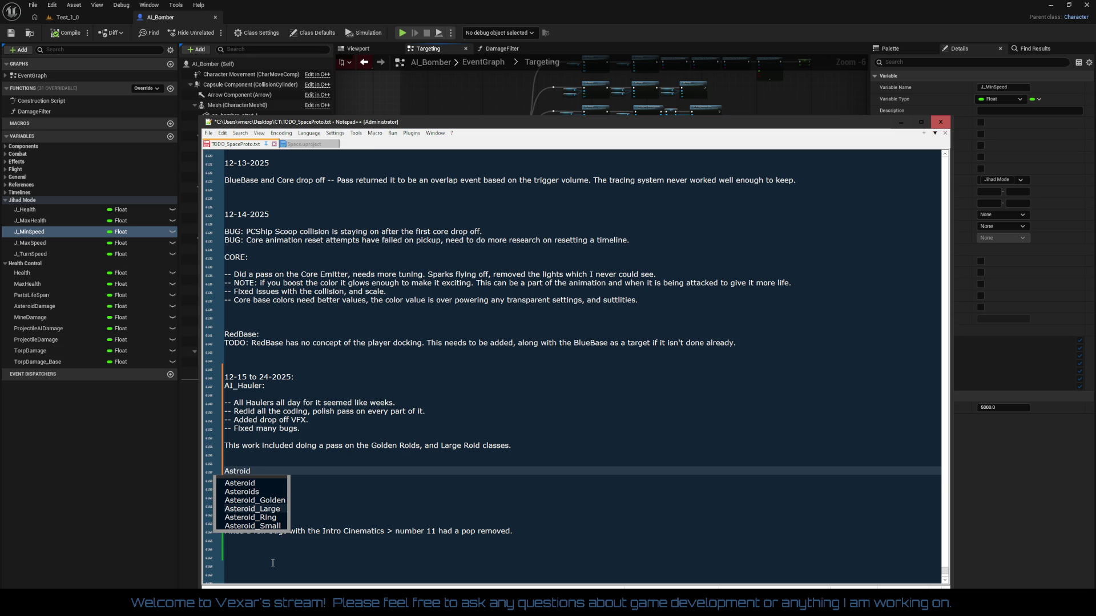
{"action": "key", "text": "Return"}
{"action": "key", "text": "BackSpace"}
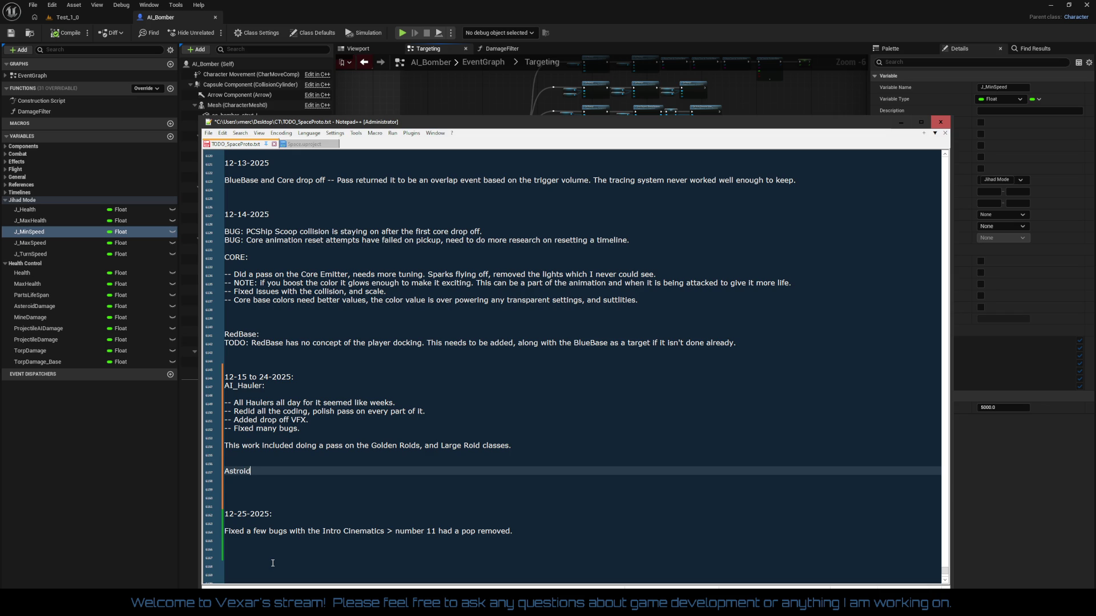
{"action": "type", "text": "_"}
{"action": "key", "text": "BackSpace"}
{"action": "key", "text": "BackSpace"}
{"action": "key", "text": "BackSpace"}
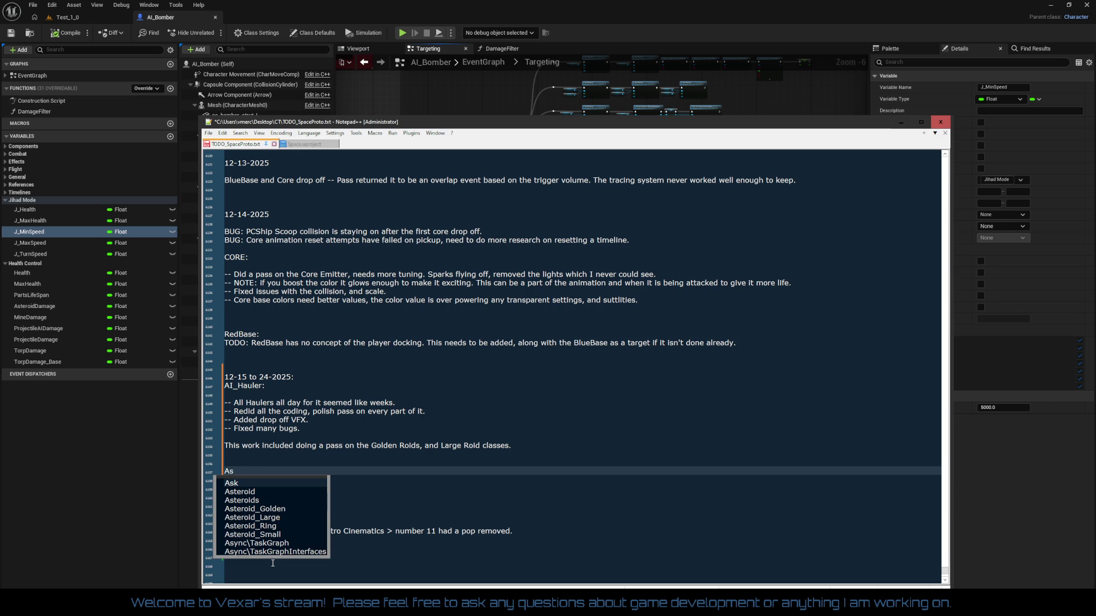
{"action": "key", "text": "Down"}
{"action": "key", "text": "Down"}
{"action": "key", "text": "Down"}
{"action": "key", "text": "Return"}
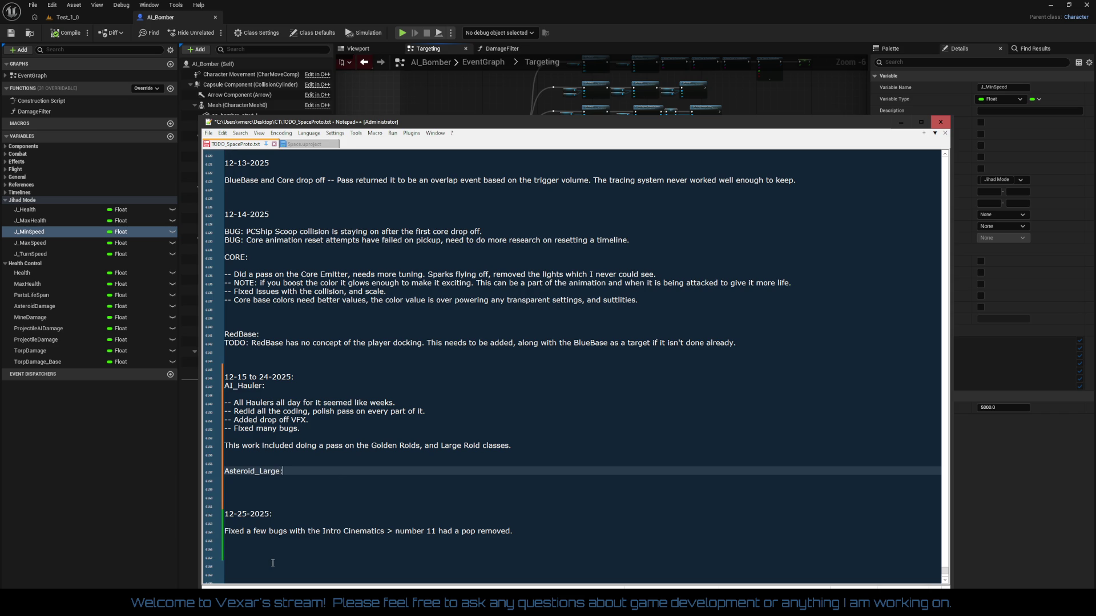
{"action": "key", "text": "Return"}
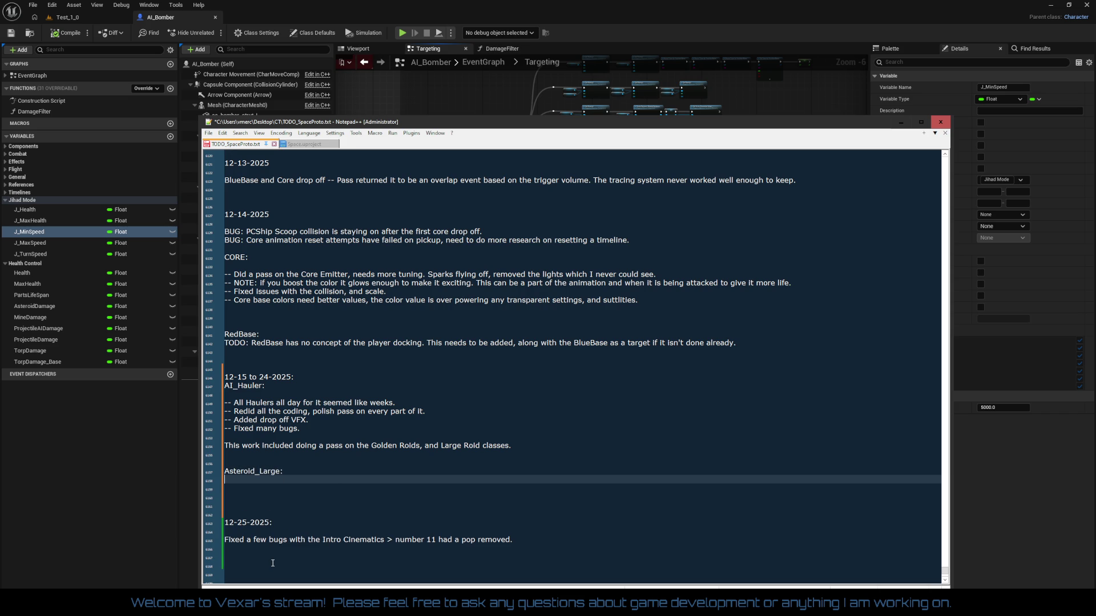
- Write the notes 'Did a pass on the VFX.' and 'Did a pass on the Chaos explosion'
{"action": "type", "text": "Fixed up "}
{"action": "type", "text": "VFX"}
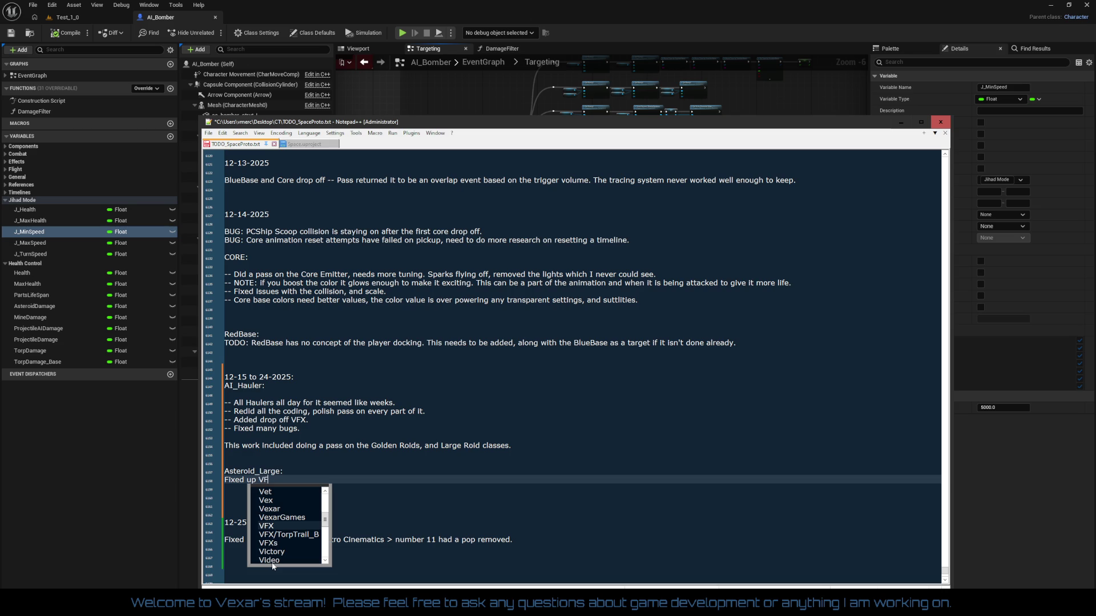
{"action": "key", "text": "Escape"}
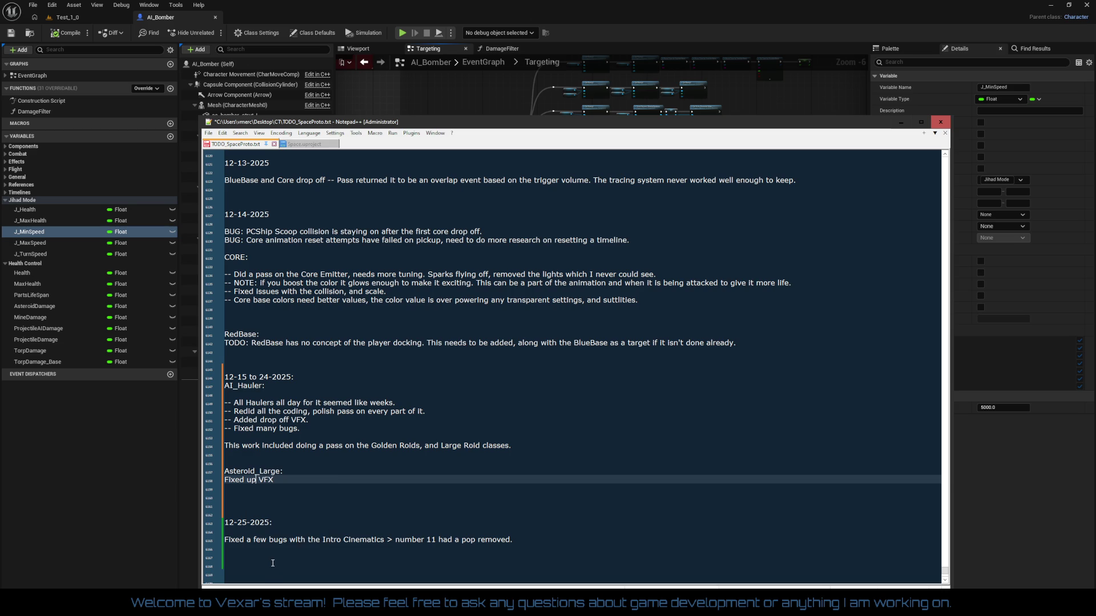
{"action": "key", "text": "BackSpace"}
{"action": "key", "text": "BackSpace"}
{"action": "key", "text": "BackSpace"}
{"action": "type", "text": "Did a pass on"}
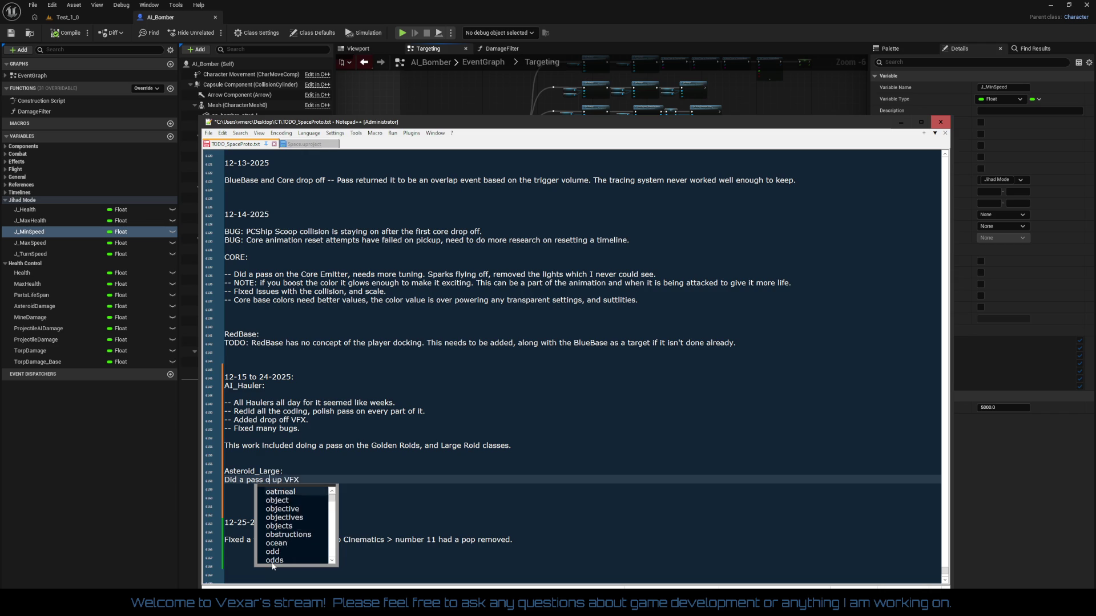
{"action": "key", "text": "Delete"}
{"action": "key", "text": "Delete"}
{"action": "key", "text": "Delete"}
{"action": "type", "text": "the VFX"}
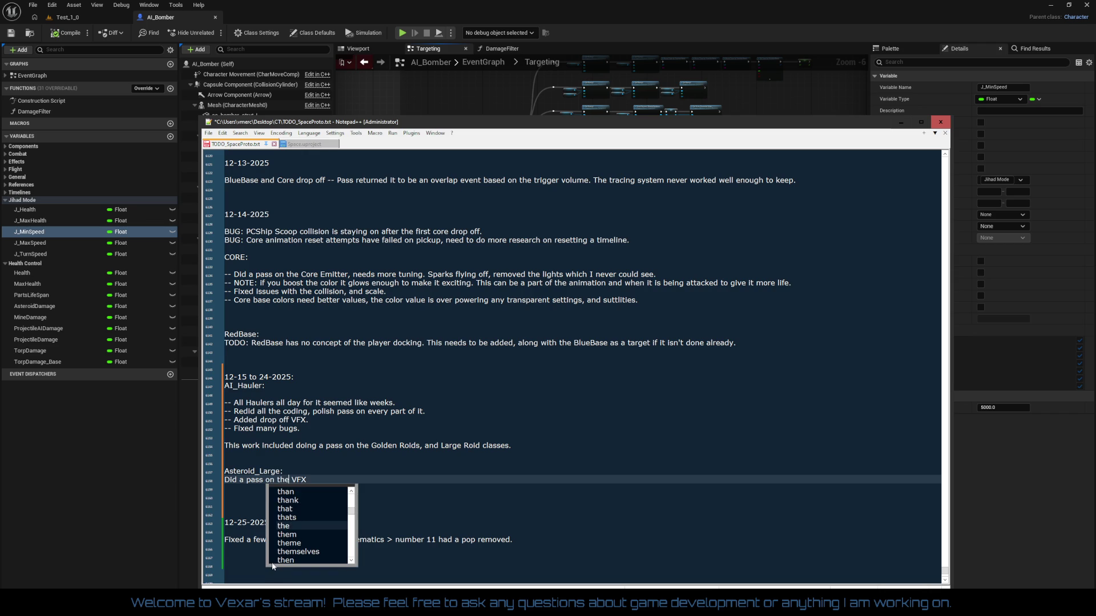
{"action": "type", "text": "."}
{"action": "key", "text": "Return"}
{"action": "type", "text": "D"}
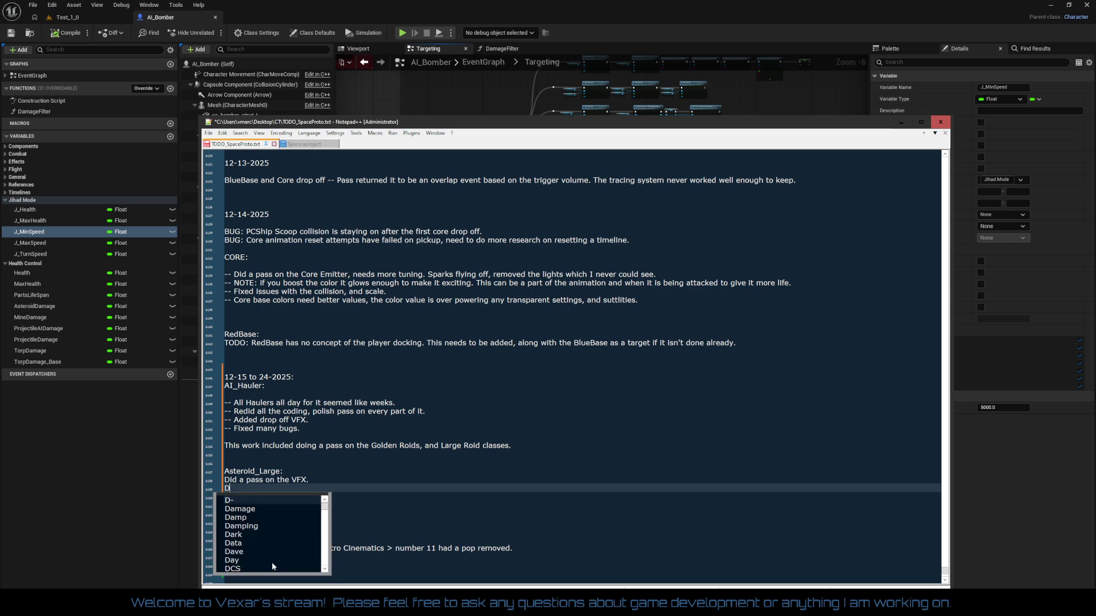
{"action": "type", "text": "id a pass"}
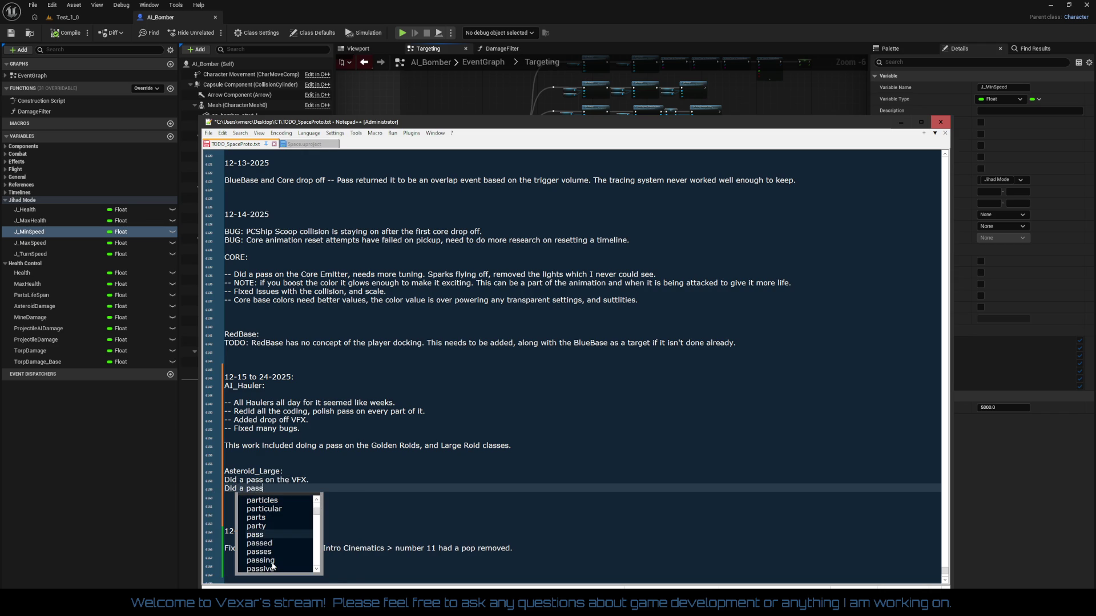
{"action": "type", "text": " on the Chaos "}
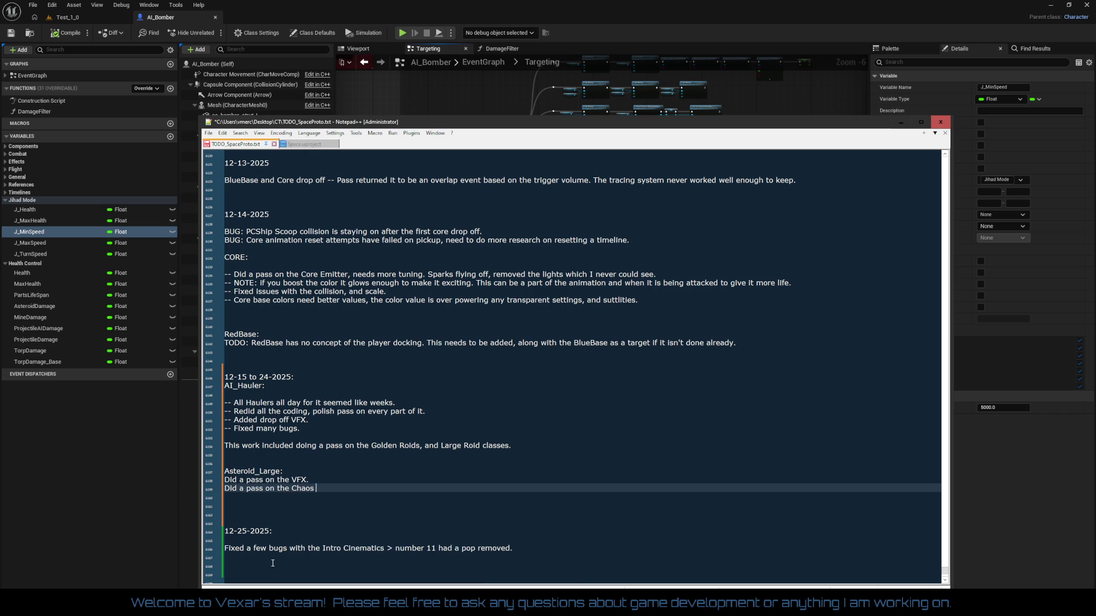
{"action": "type", "text": "explosion."}
- Prefix both notes with '--', add 'All polish was focused on the AI_Hauler interaction.' and save
{"action": "key", "text": "Up"}
{"action": "key", "text": "Home"}
{"action": "type", "text": "--"}
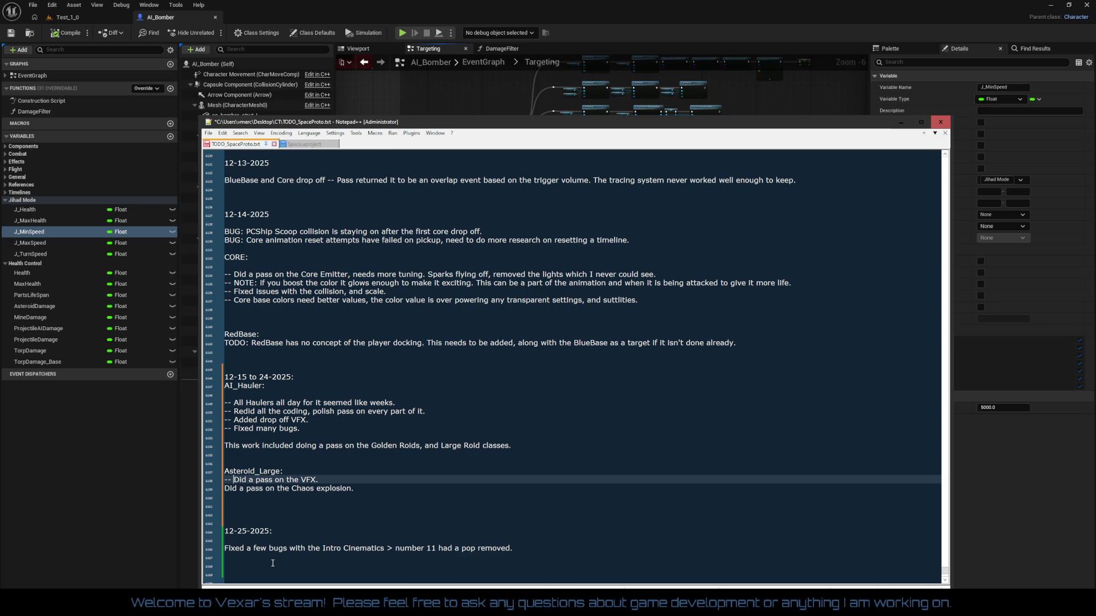
{"action": "key", "text": "Down"}
{"action": "type", "text": "--"}
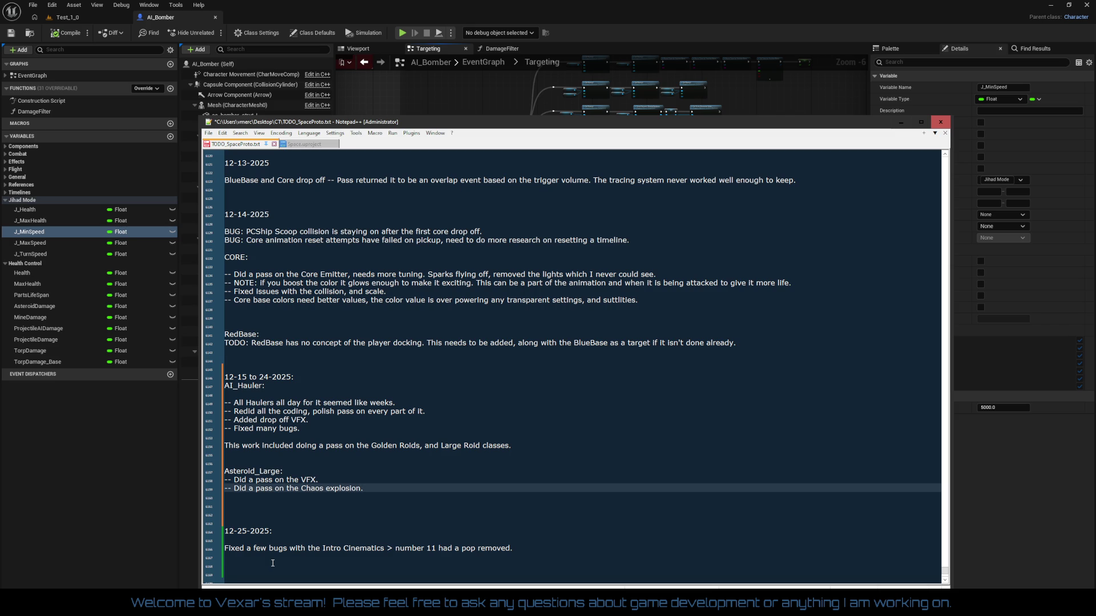
{"action": "key", "text": "Return"}
{"action": "type", "text": "All polis"}
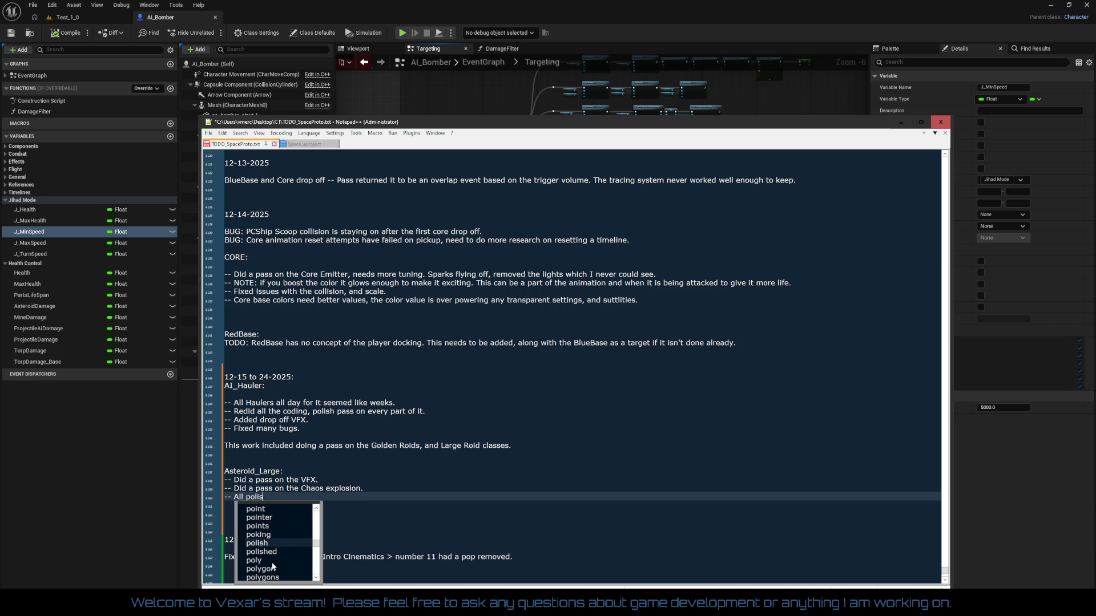
{"action": "type", "text": "h was focused on the "}
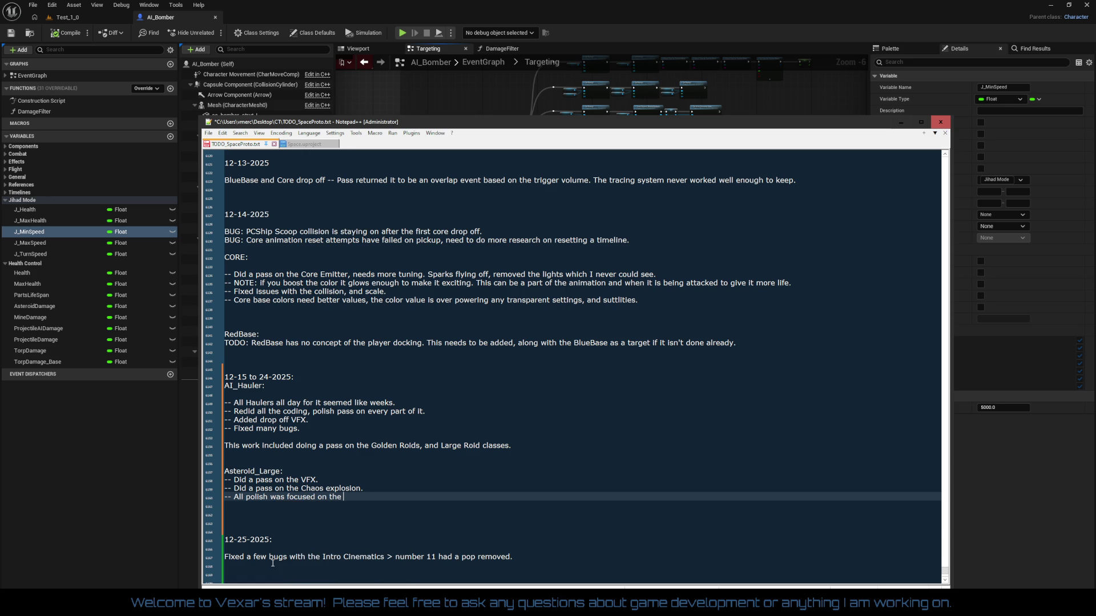
{"action": "type", "text": "AI_"}
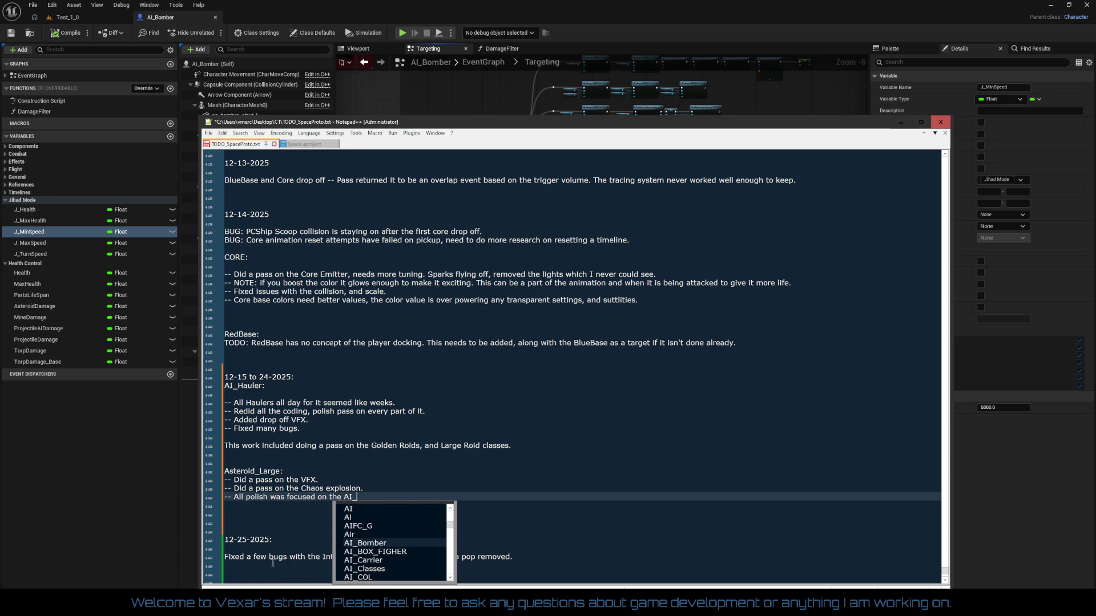
{"action": "type", "text": "Hauler i"}
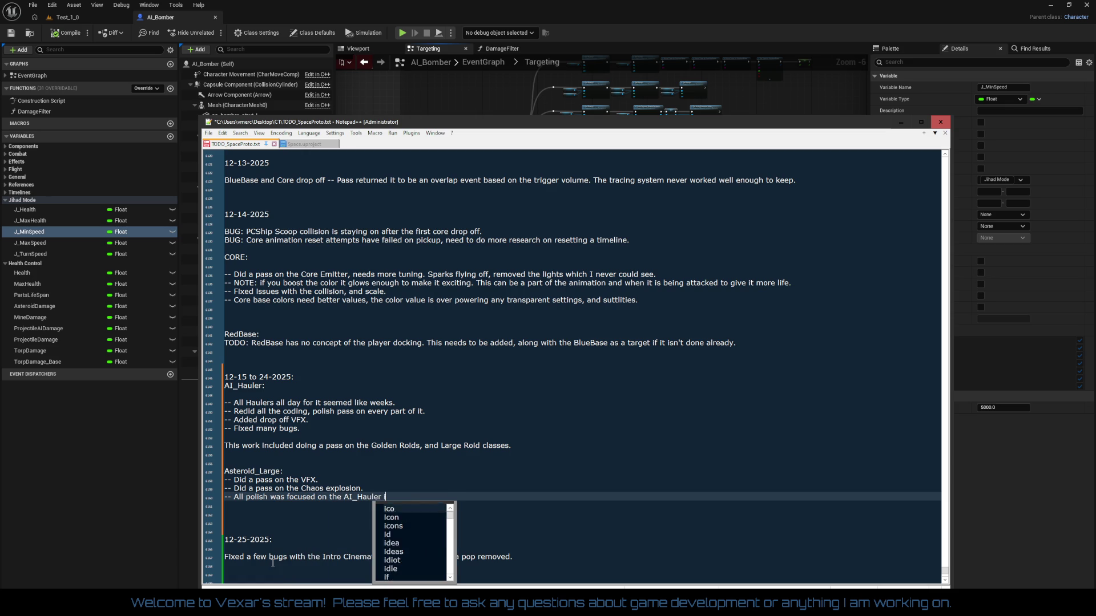
{"action": "type", "text": "nteraction."}
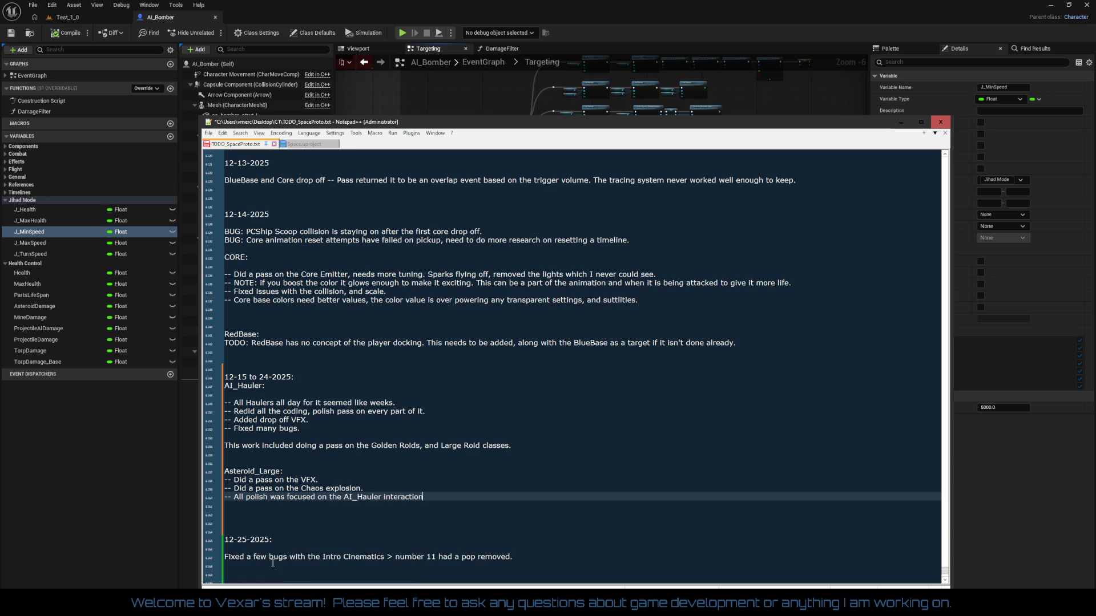
{"action": "key", "text": "ctrl+s"}
{"action": "key", "text": "Up"}
{"action": "key", "text": "Up"}
{"action": "key", "text": "Up"}
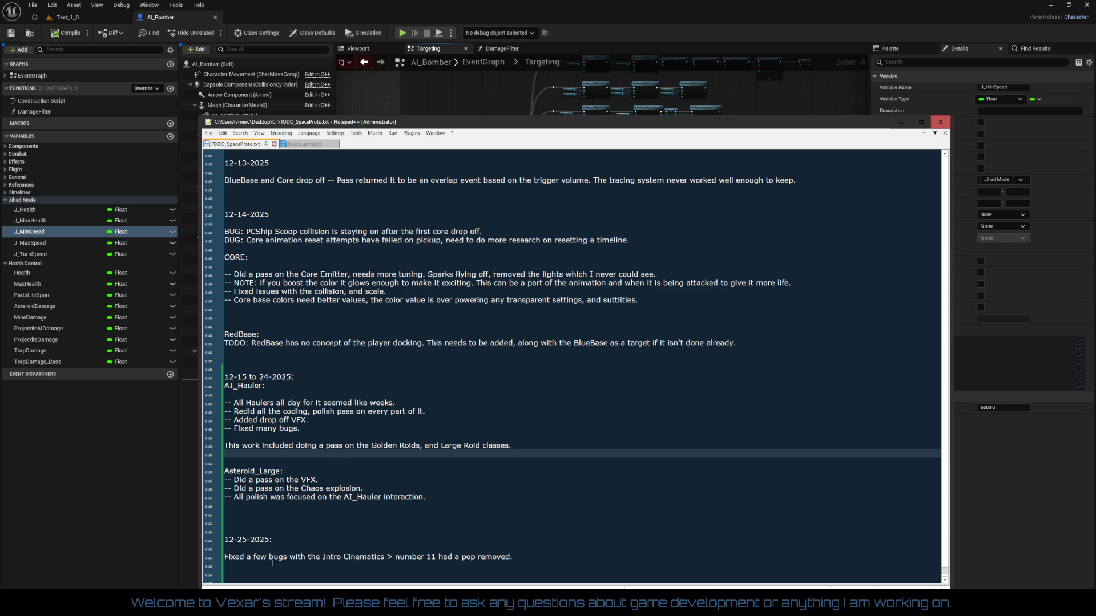
- Insert a blank line above the AI_Hauler heading
{"action": "key", "text": "Up"}
{"action": "key", "text": "Up"}
{"action": "key", "text": "Up"}
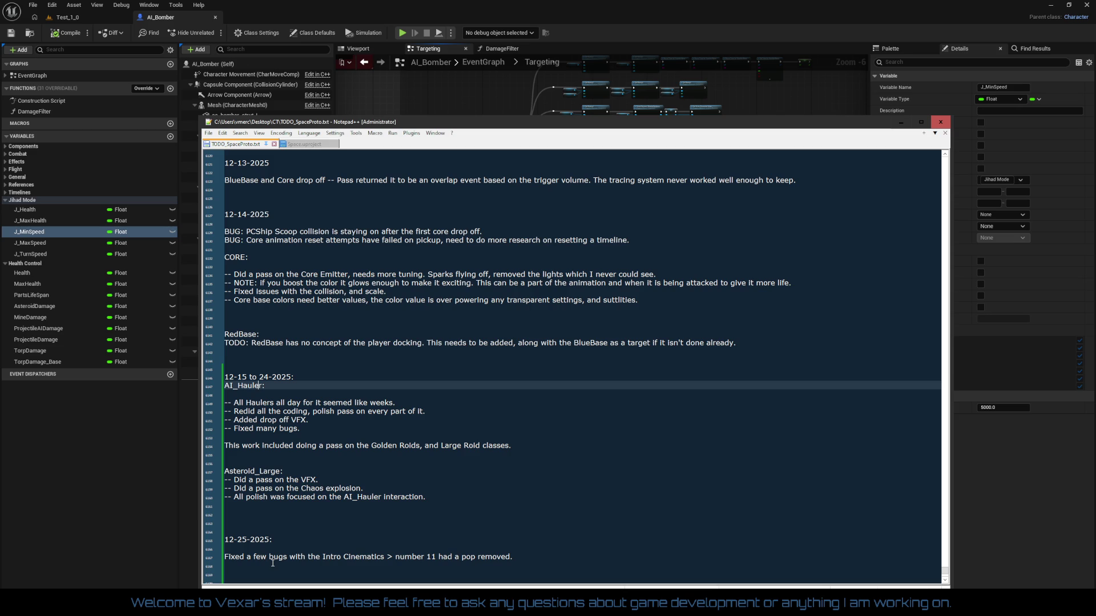
{"action": "key", "text": "Return"}
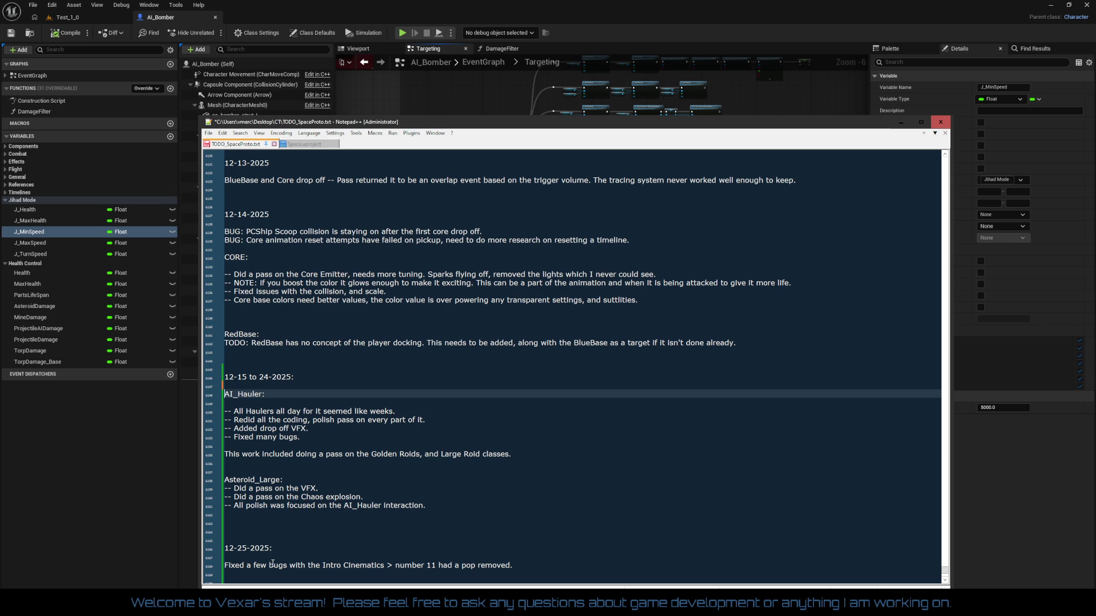
{"action": "key", "text": "Down"}
{"action": "key", "text": "Down"}
{"action": "key", "text": "Down"}
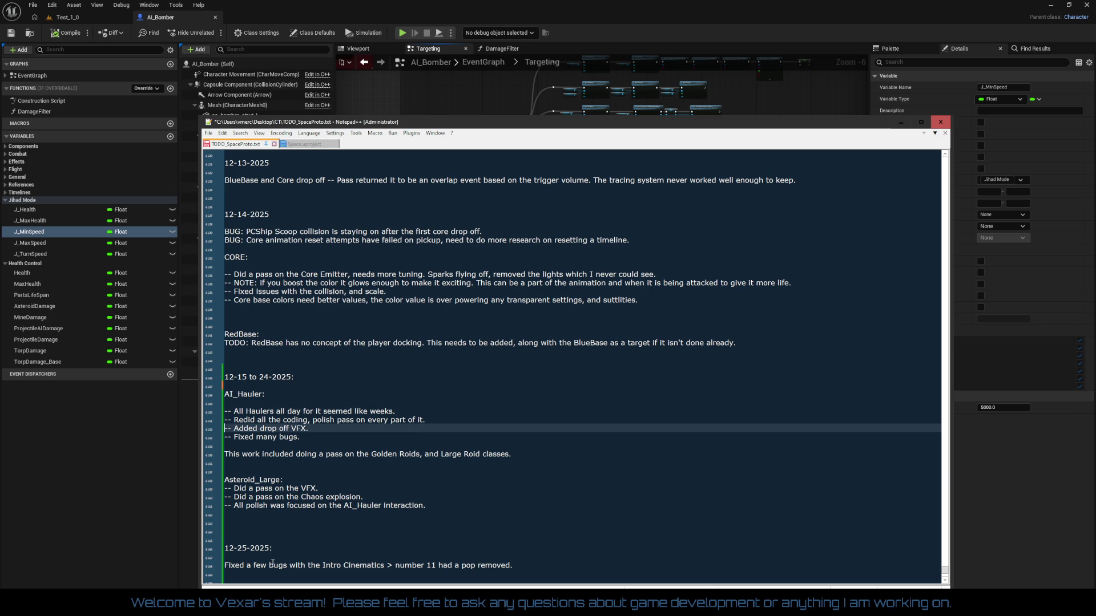
{"action": "key", "text": "Down"}
{"action": "key", "text": "Down"}
{"action": "key", "text": "Down"}
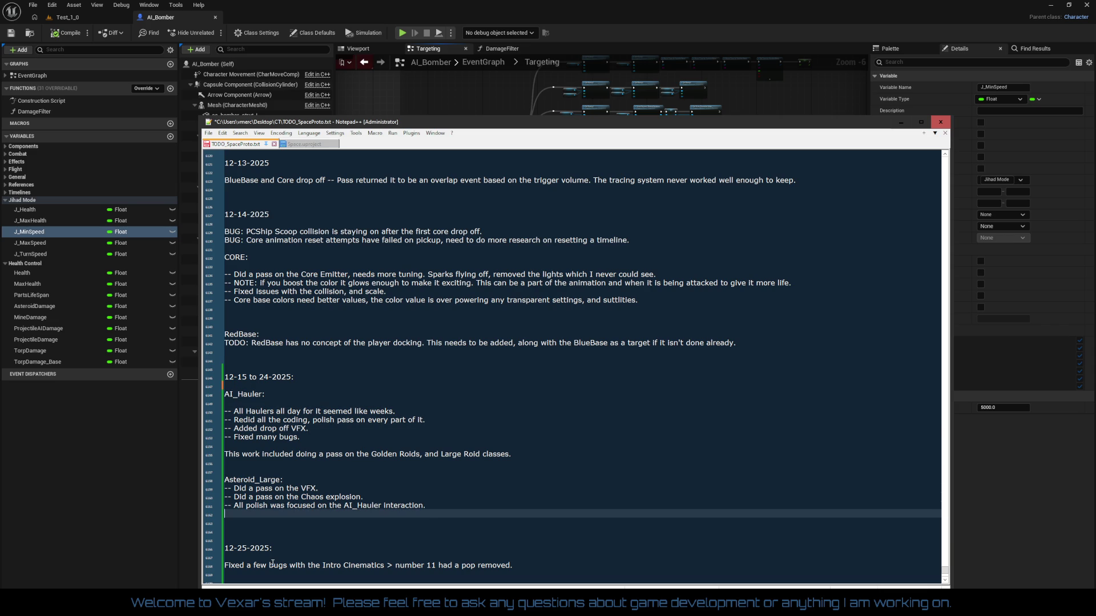
- Add a 'RoidRing:' heading with the note 'Related to Large Roids and AI_Haulers > Added a c'
{"action": "type", "text": "R"}
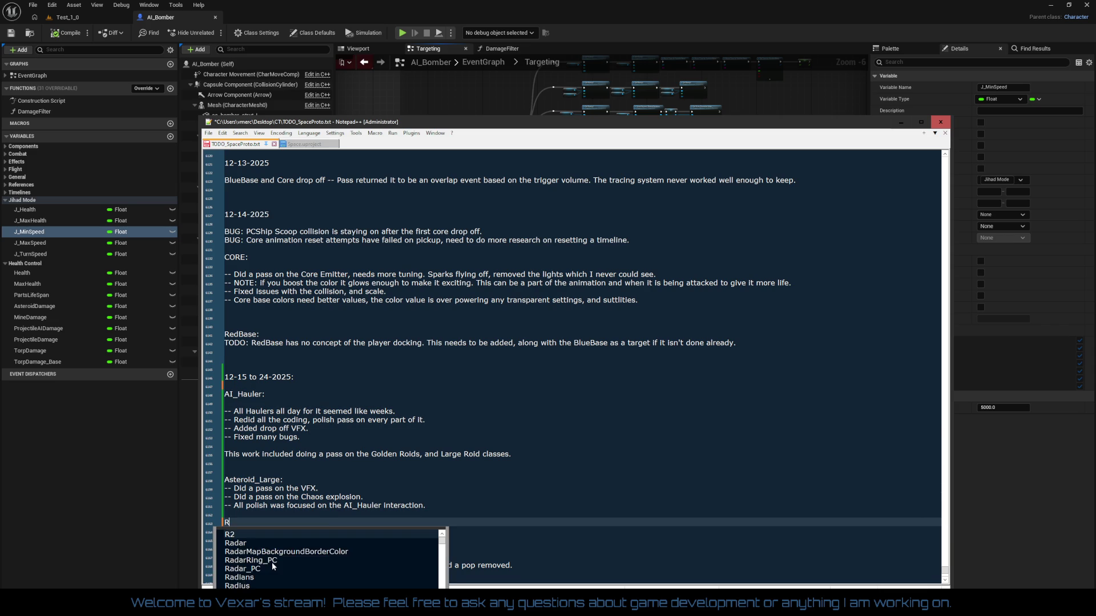
{"action": "type", "text": "oidRing:"}
{"action": "key", "text": "Return"}
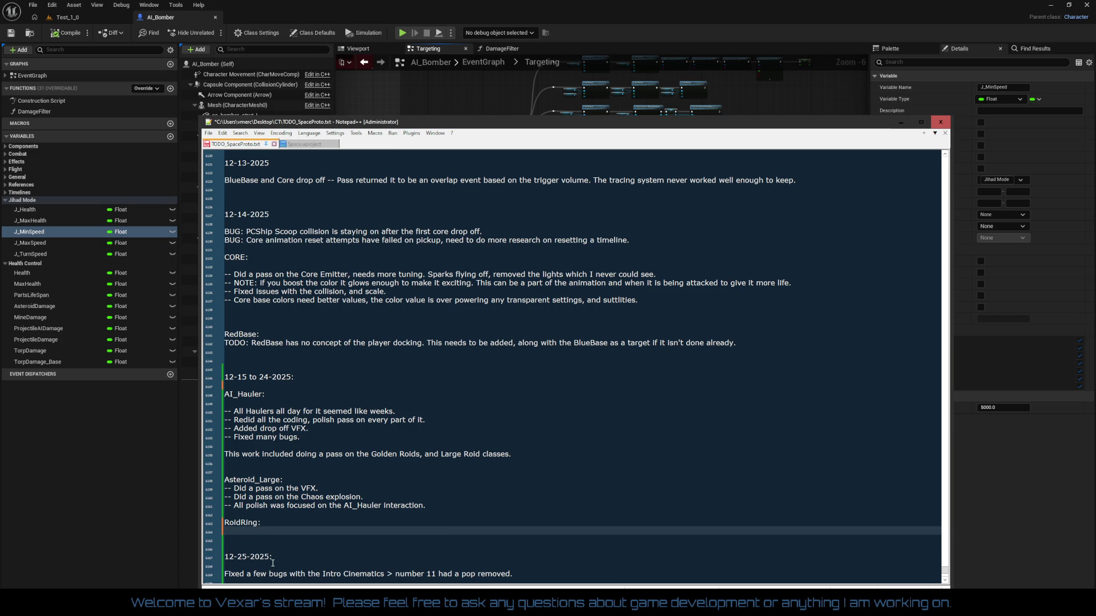
{"action": "type", "text": "--Added"}
{"action": "type", "text": " control"}
{"action": "key", "text": "BackSpace"}
{"action": "key", "text": "BackSpace"}
{"action": "key", "text": "BackSpace"}
{"action": "key", "text": "BackSpace"}
{"action": "key", "text": "BackSpace"}
{"action": "type", "text": "Related "}
{"action": "type", "text": "to Large Roids and AI_H"}
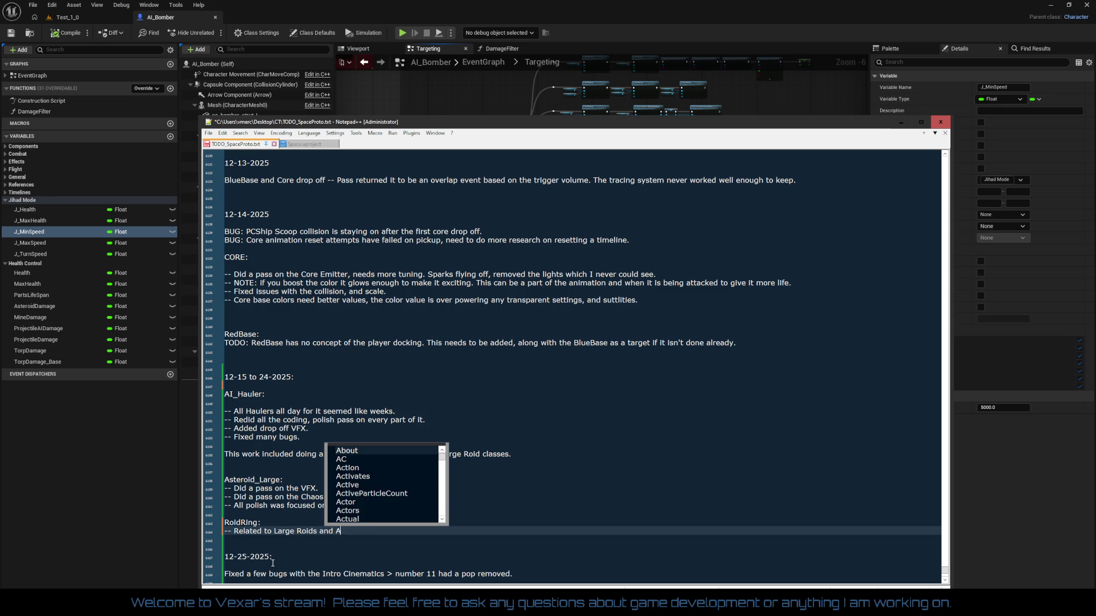
{"action": "type", "text": "aulers"}
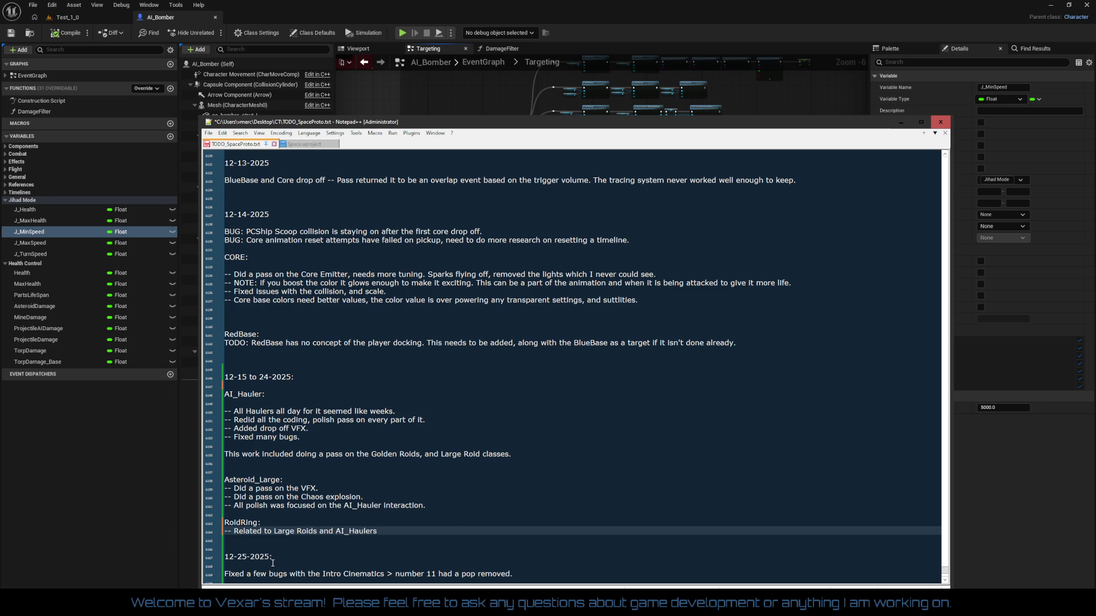
{"action": "type", "text": " > Added a com"}
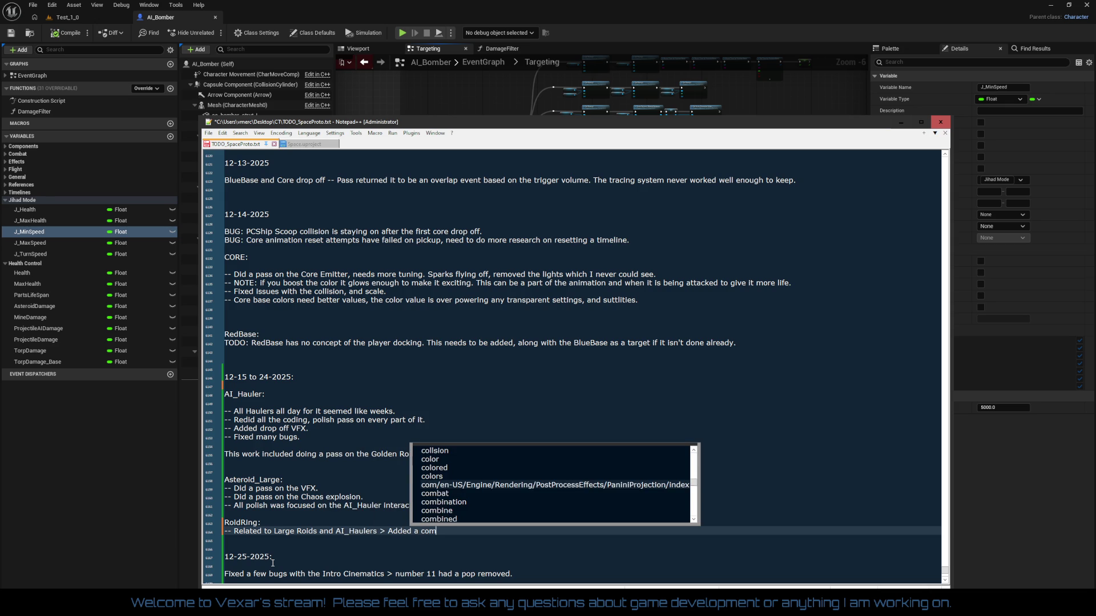
- Complete the RoidRing note: SpaceGameState monitoring/spawning system works but isn't easy or flexible enough
{"action": "key", "text": "Escape"}
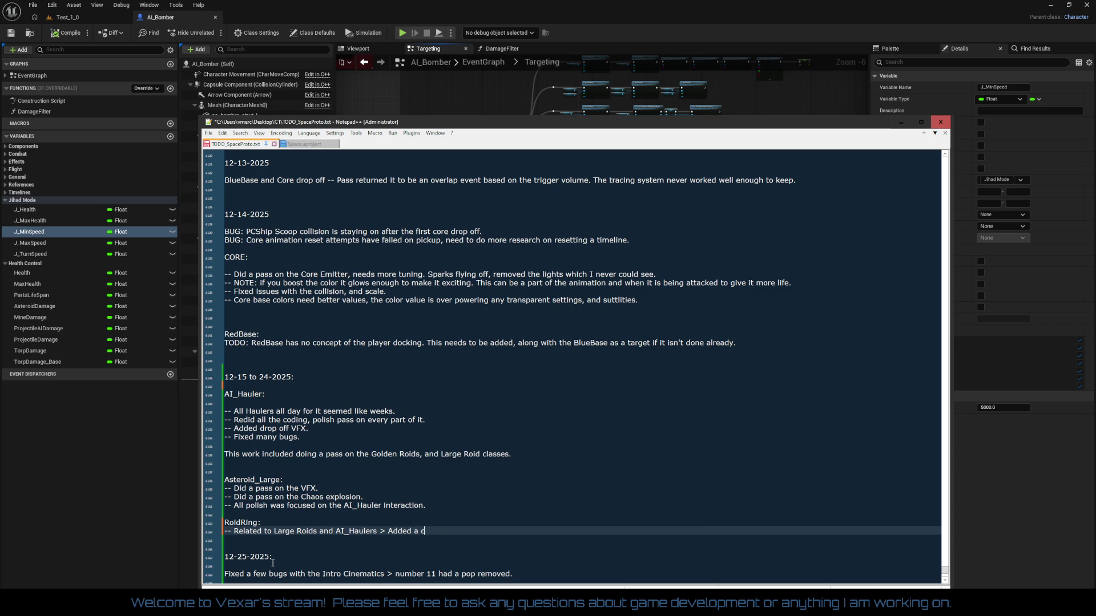
{"action": "type", "text": "monitoruing"}
{"action": "key", "text": "BackSpace"}
{"action": "key", "text": "BackSpace"}
{"action": "key", "text": "BackSpace"}
{"action": "type", "text": "ing / "}
{"action": "type", "text": "spawning sys"}
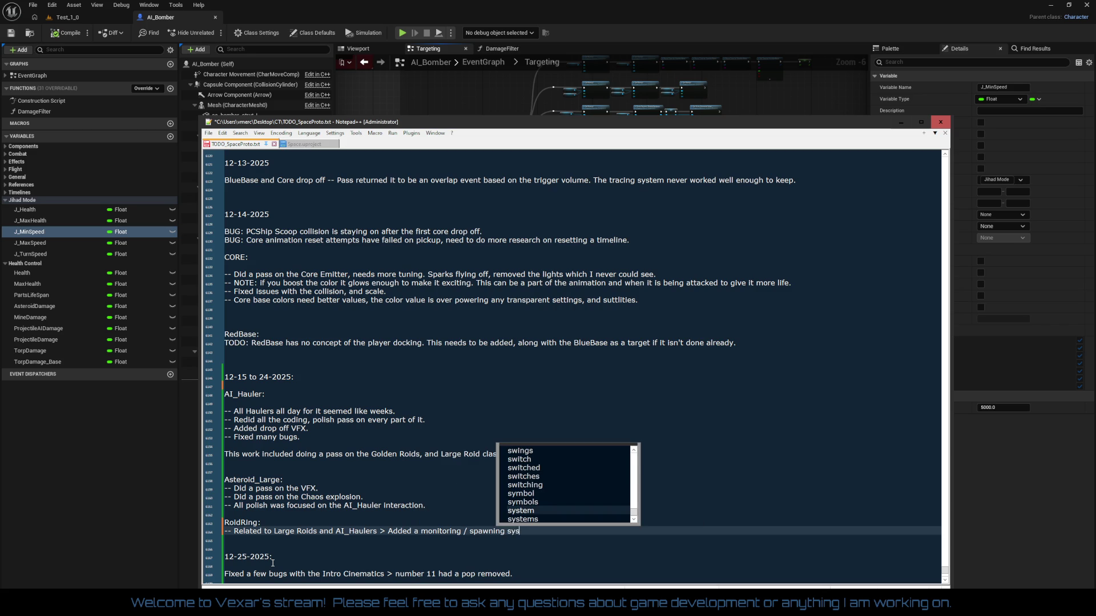
{"action": "type", "text": "tem in the Space"}
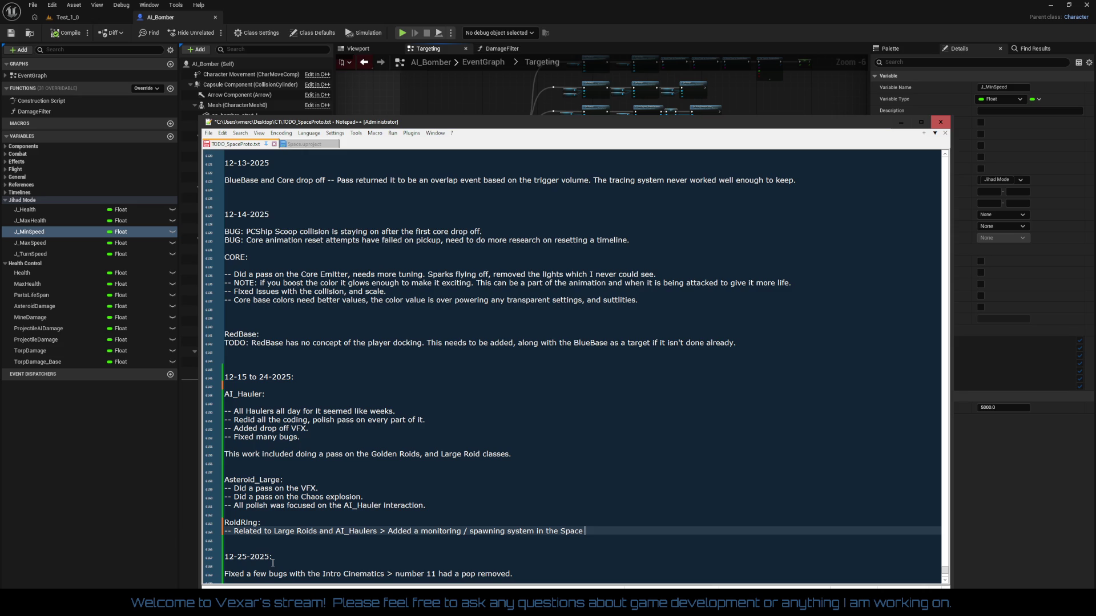
{"action": "type", "text": "Game State"}
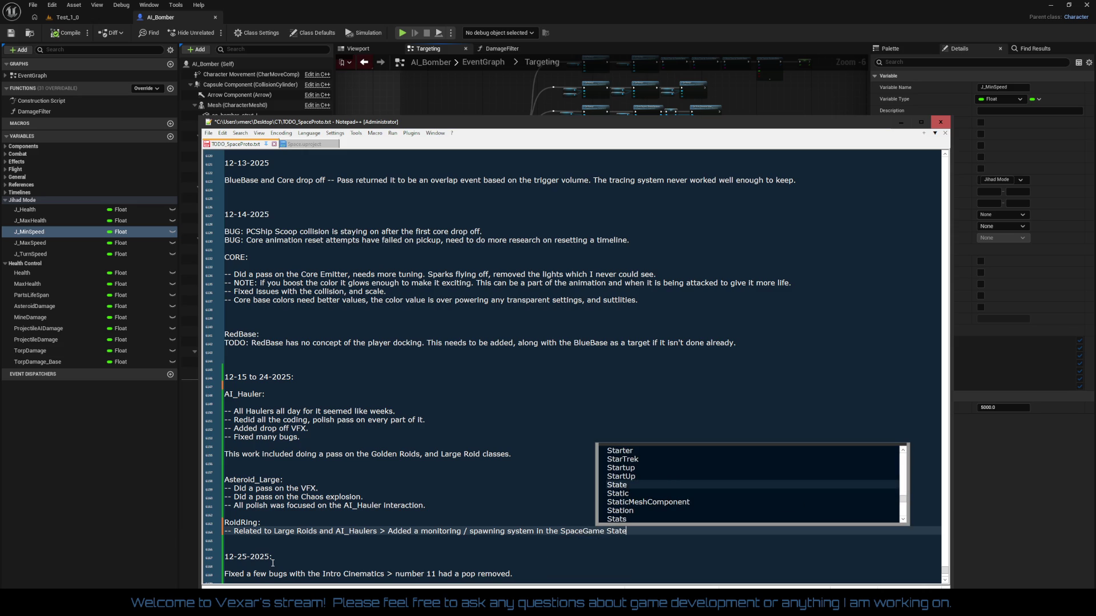
{"action": "key", "text": "BackSpace"}
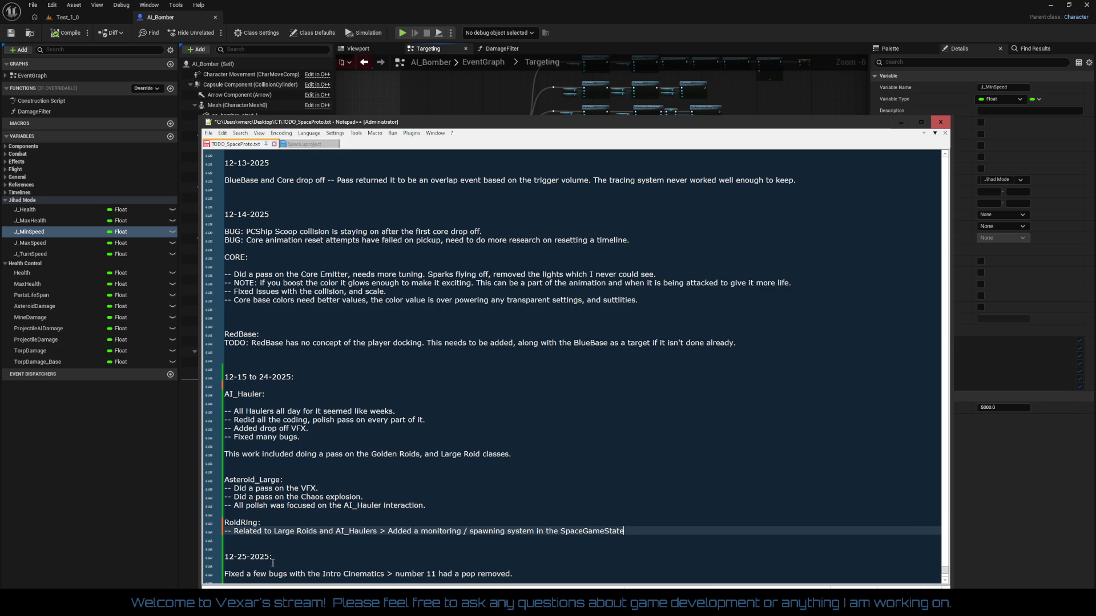
{"action": "type", "text": " to mana"}
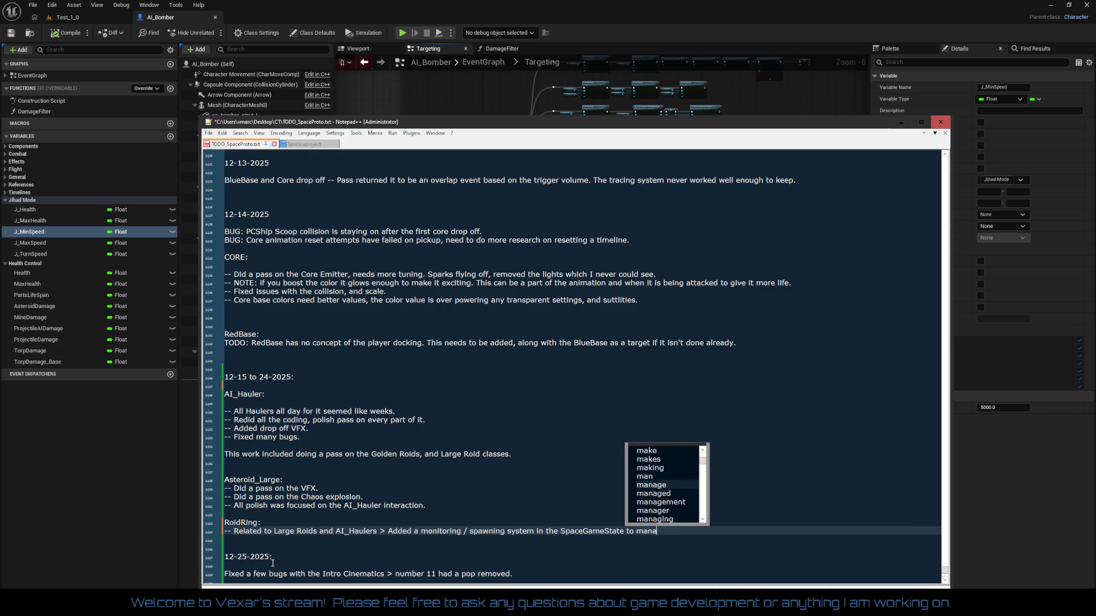
{"action": "type", "text": "ge it all"}
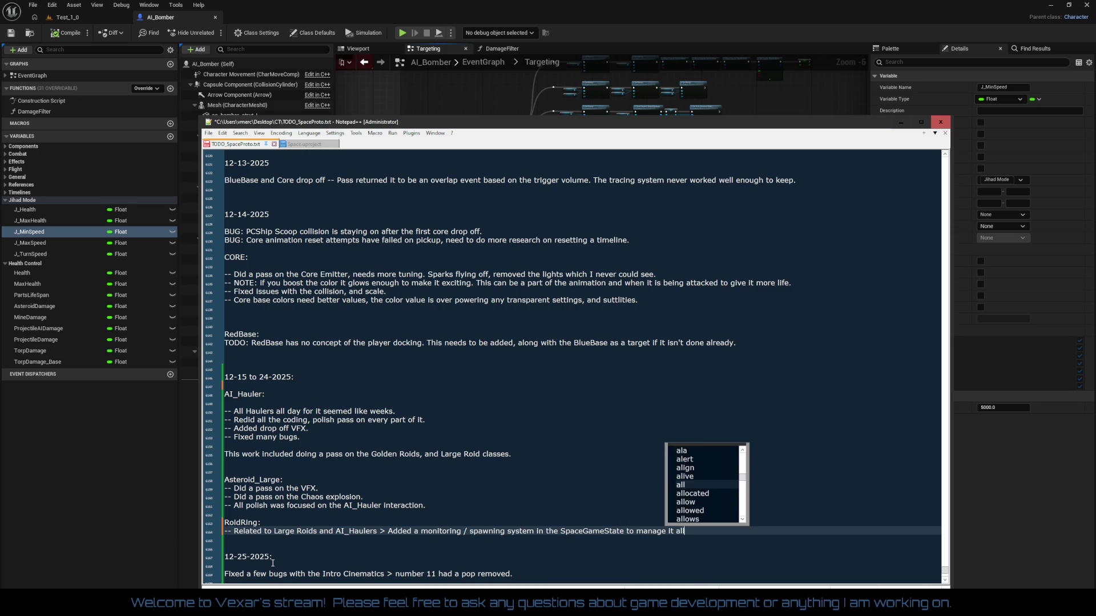
{"action": "type", "text": ". First "}
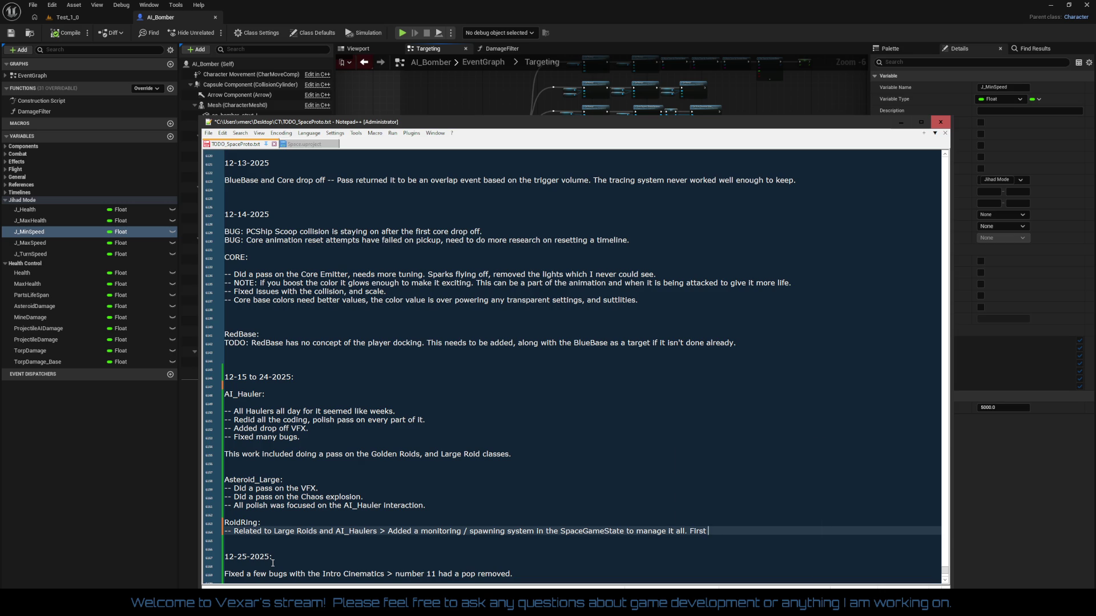
{"action": "type", "text": "pass "}
{"action": "type", "text": "works but "}
{"action": "type", "text": "it's t"}
{"action": "key", "text": "BackSpace"}
{"action": "key", "text": "BackSpace"}
{"action": "key", "text": "BackSpace"}
{"action": "type", "text": "s not that easy to use and doesn"}
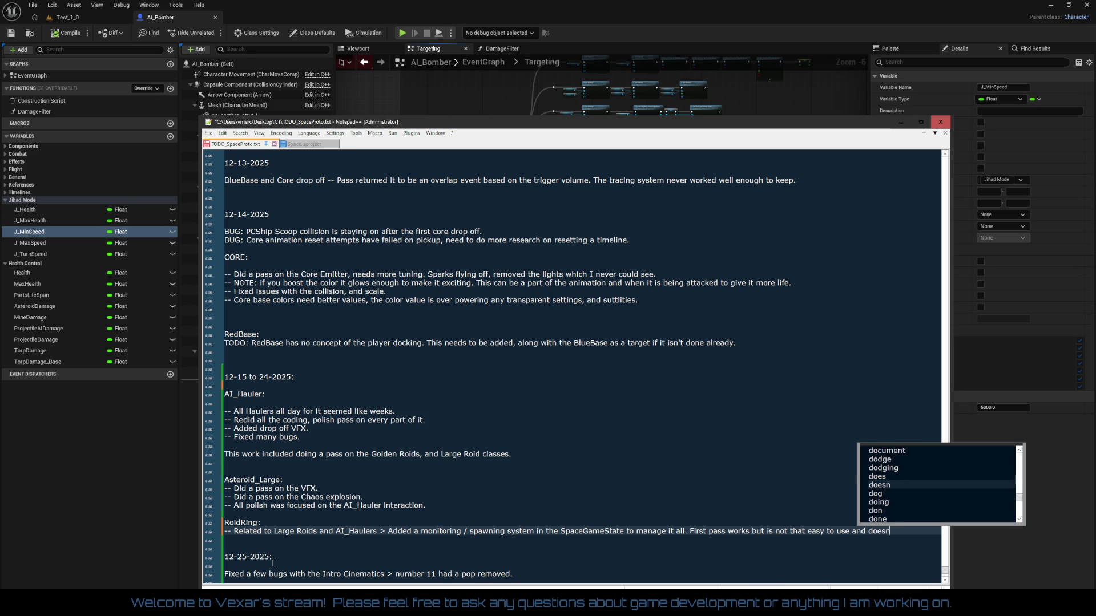
{"action": "type", "text": "'t provide"}
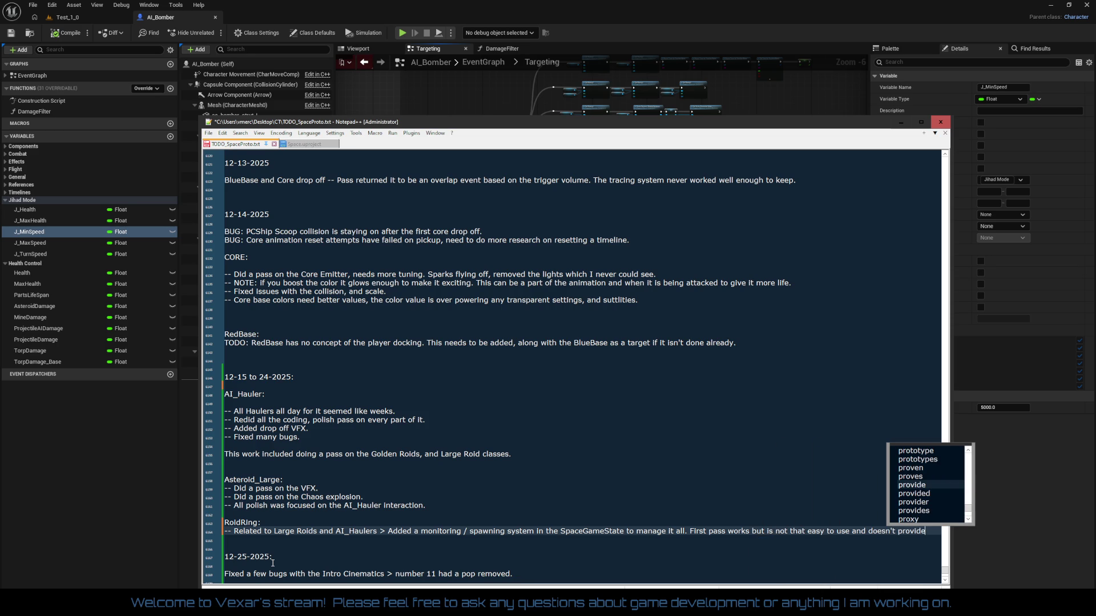
{"action": "type", "text": " the flexi"}
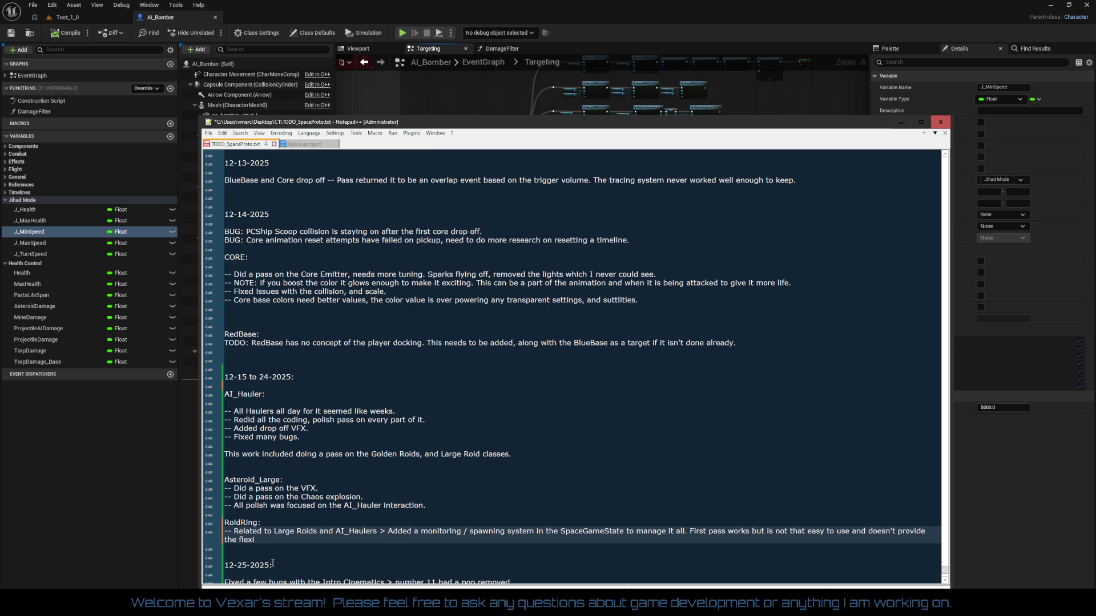
{"action": "type", "text": "bility n"}
{"action": "type", "text": "eeded."}
{"action": "key", "text": "Return"}
{"action": "key", "text": "Return"}
{"action": "key", "text": "Return"}
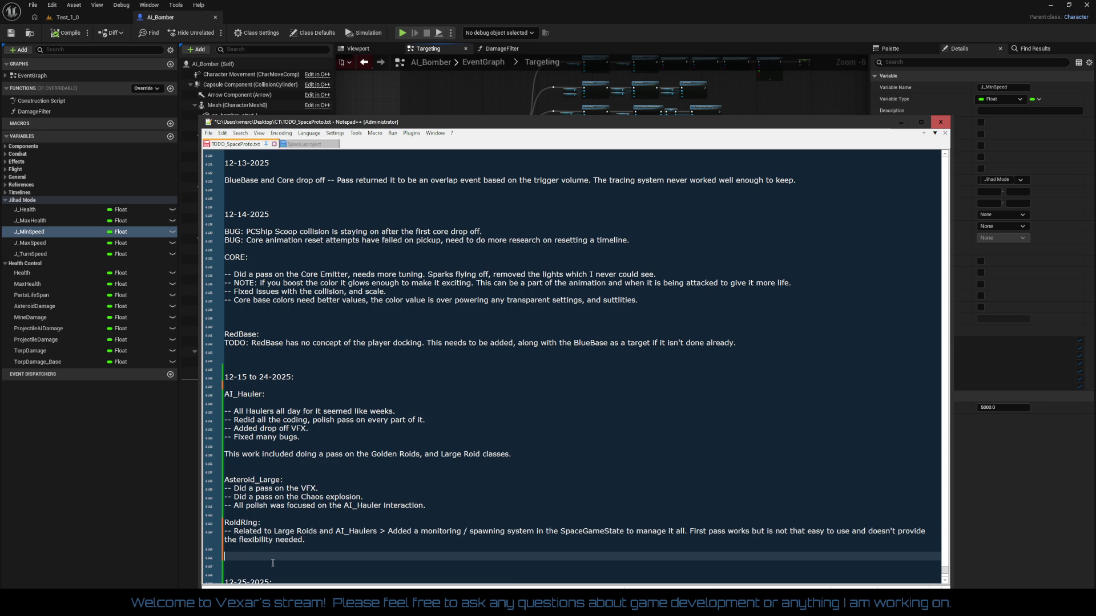
- Add a '12-25-2025:' entry heading below the RoidRing note and trim the extra blank line
{"action": "key", "text": "Up"}
{"action": "key", "text": "Up"}
{"action": "key", "text": "Up"}
{"action": "key", "text": "Return"}
{"action": "key", "text": "Down"}
{"action": "key", "text": "Down"}
{"action": "key", "text": "Down"}
{"action": "key", "text": "Return"}
{"action": "key", "text": "Return"}
{"action": "type", "text": "12-25-2025:"}
{"action": "key", "text": "Down"}
{"action": "key", "text": "Down"}
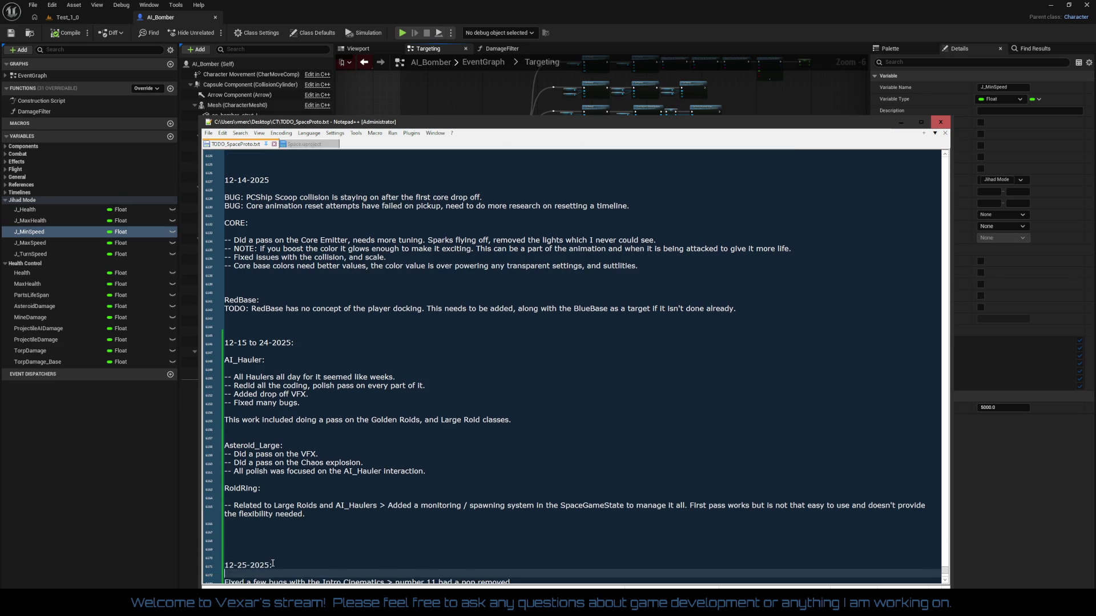
{"action": "key", "text": "Up"}
{"action": "key", "text": "Up"}
{"action": "key", "text": "Up"}
{"action": "key", "text": "Delete"}
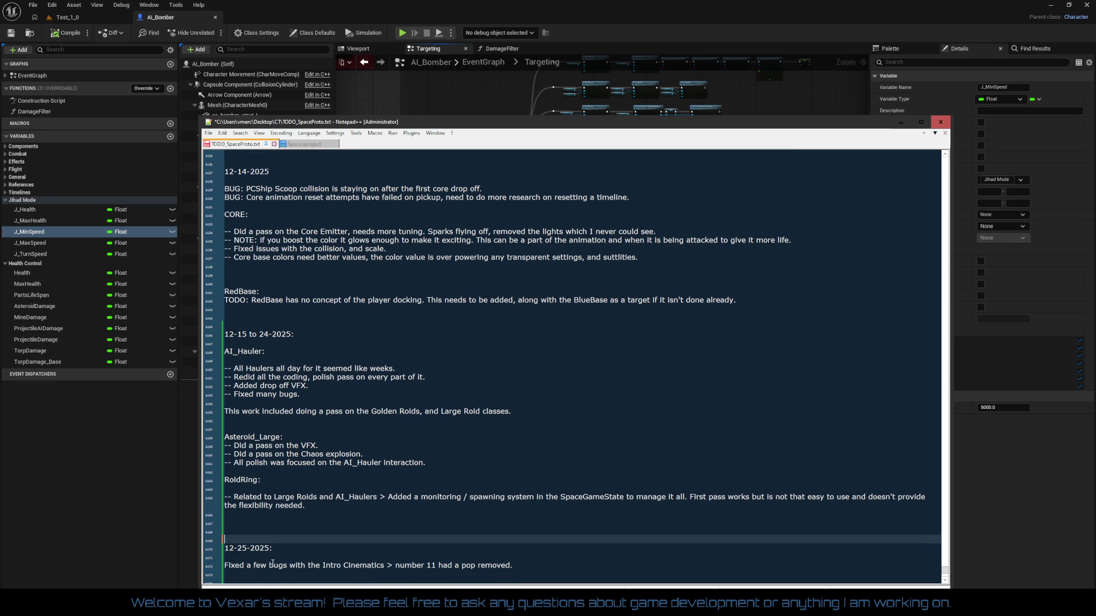
- Add the line 'Did more canremember right now, need to remiew.' under 12-25-2025
{"action": "scroll", "coordinate": [283, 462], "scroll_direction": "down", "scroll_amount": 8}
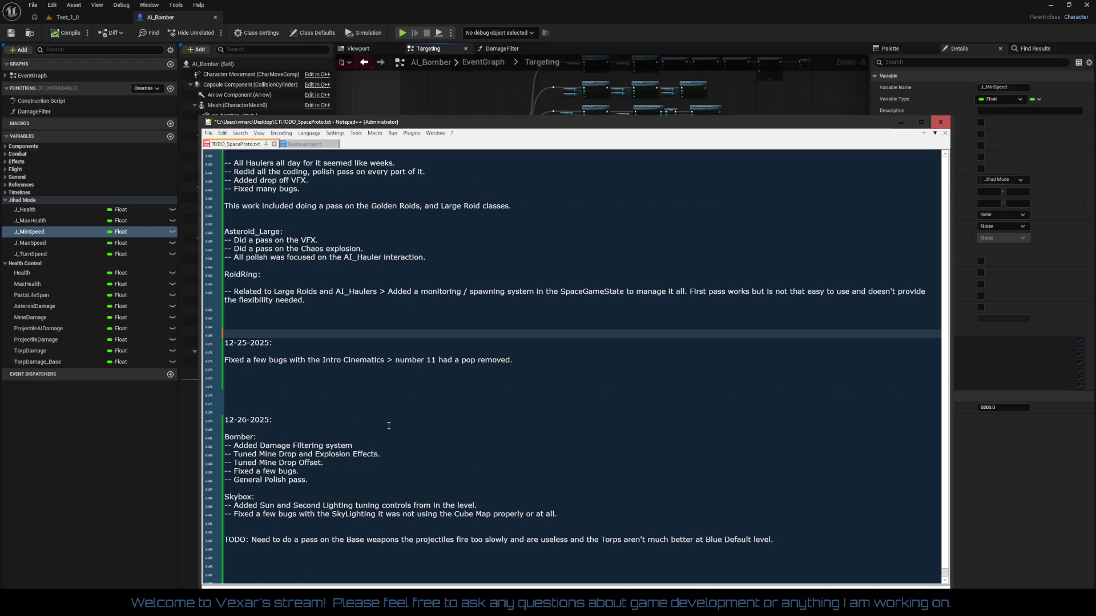
{"action": "left_click", "coordinate": [268, 388]}
{"action": "key", "text": "Delete"}
{"action": "key", "text": "Delete"}
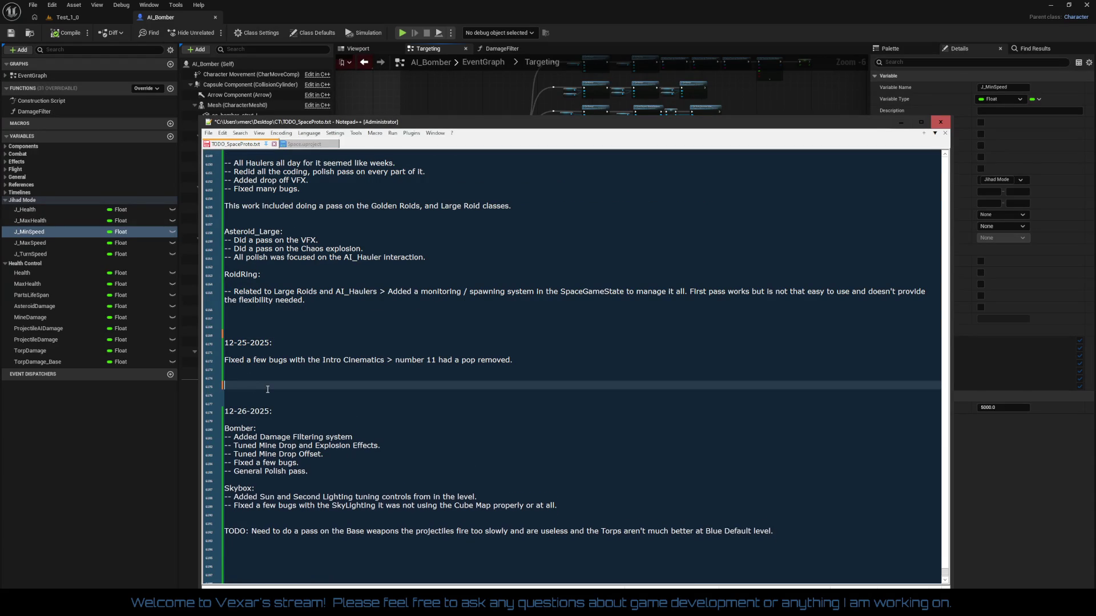
{"action": "key", "text": "Up"}
{"action": "key", "text": "Up"}
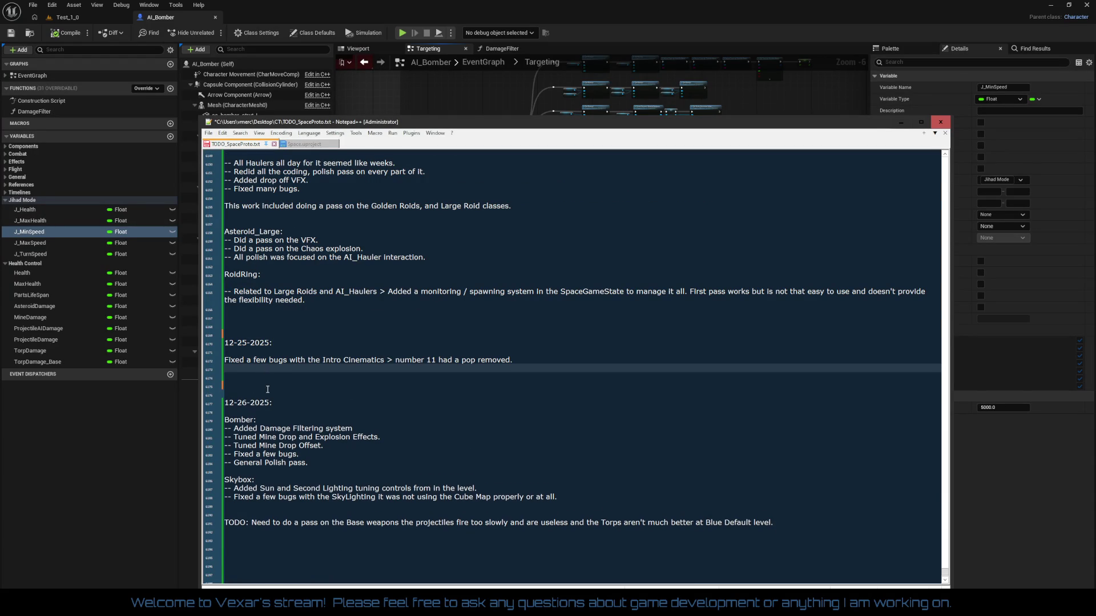
{"action": "type", "text": "Did more can't "}
{"action": "type", "text": "remember right now, need to rem"}
{"action": "type", "text": "view."}
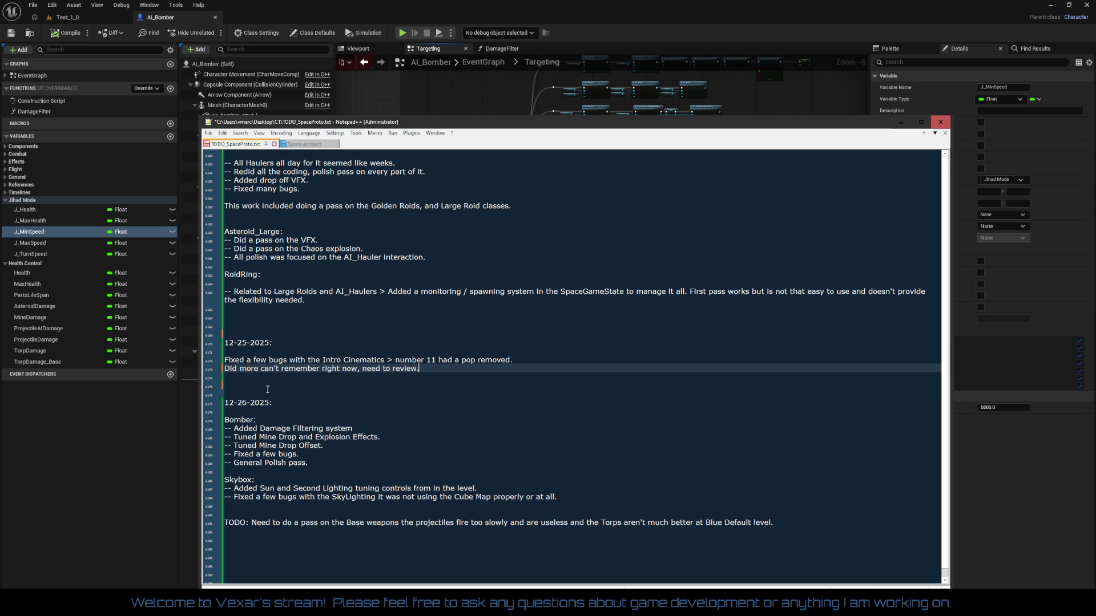
{"action": "key", "text": "Down"}
{"action": "key", "text": "Down"}
{"action": "key", "text": "Delete"}
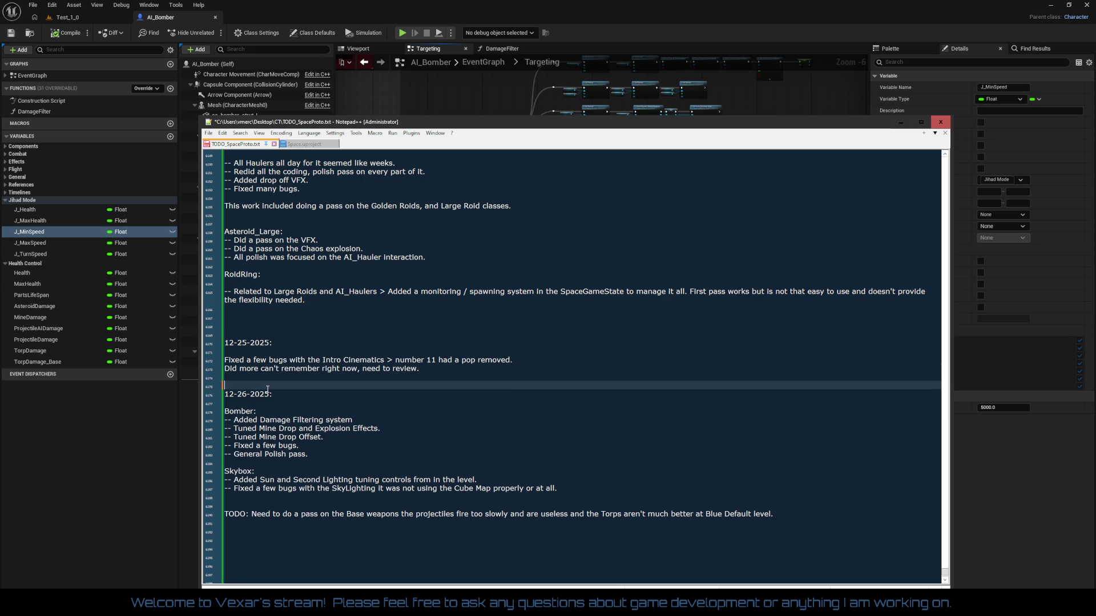
- Prefix the 'Fixed a few bugs' and 'Did more' lines with '--'
{"action": "key", "text": "Up"}
{"action": "key", "text": "Up"}
{"action": "key", "text": "Up"}
{"action": "key", "text": "Down"}
{"action": "key", "text": "Up"}
{"action": "type", "text": "--"}
{"action": "key", "text": "Down"}
{"action": "key", "text": "Home"}
{"action": "type", "text": "--"}
- Delete the two extra blank lines above 12-25-2025
{"action": "key", "text": "Down"}
{"action": "key", "text": "Down"}
{"action": "key", "text": "Down"}
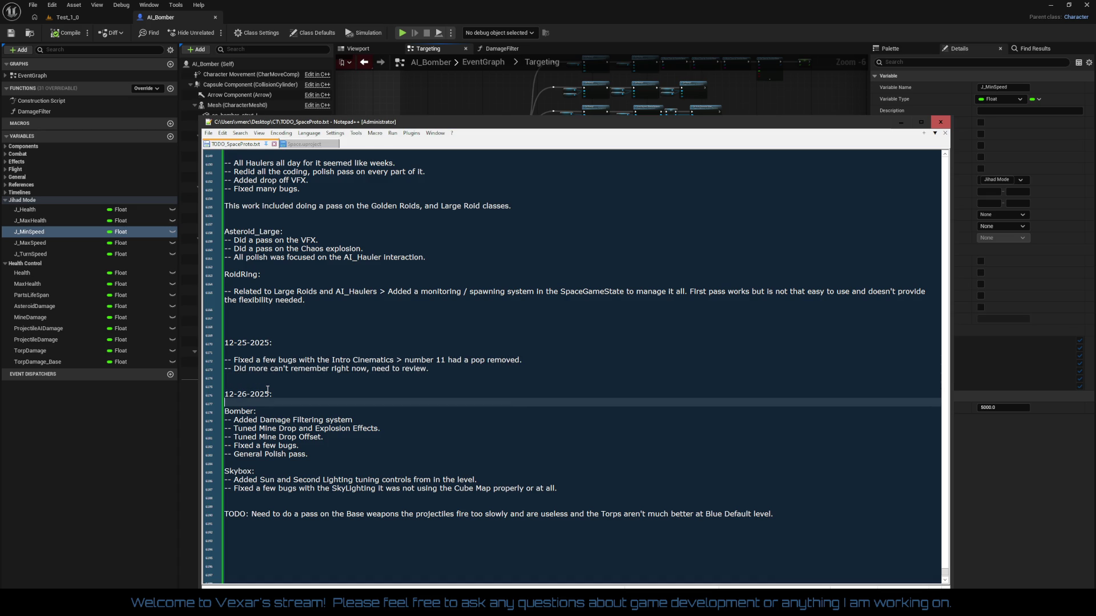
{"action": "key", "text": "Up"}
{"action": "key", "text": "Up"}
{"action": "key", "text": "Up"}
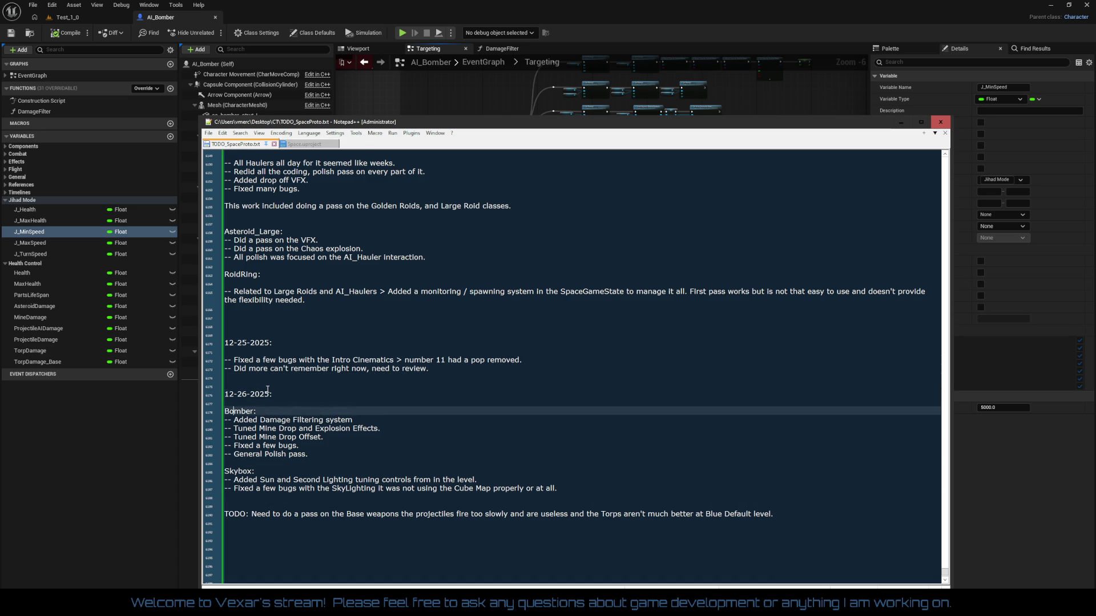
{"action": "key", "text": "Up"}
{"action": "key", "text": "Up"}
{"action": "key", "text": "Up"}
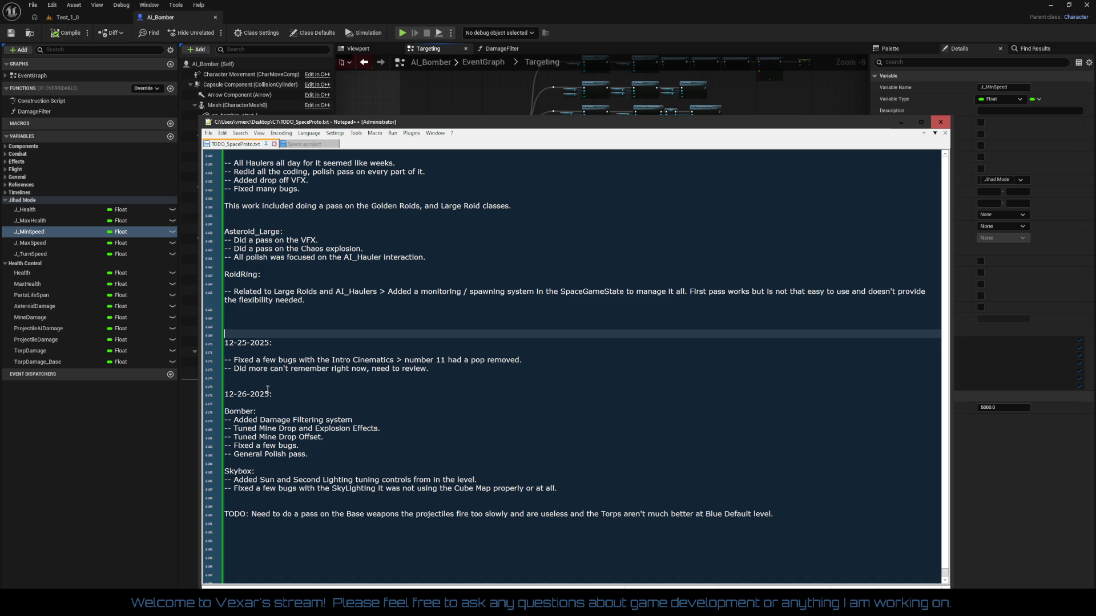
{"action": "key", "text": "Delete"}
{"action": "key", "text": "Delete"}
- Review the notes from AI_Hauler down to the TODO line and save the changelog
{"action": "key", "text": "Up"}
{"action": "key", "text": "Up"}
{"action": "key", "text": "Up"}
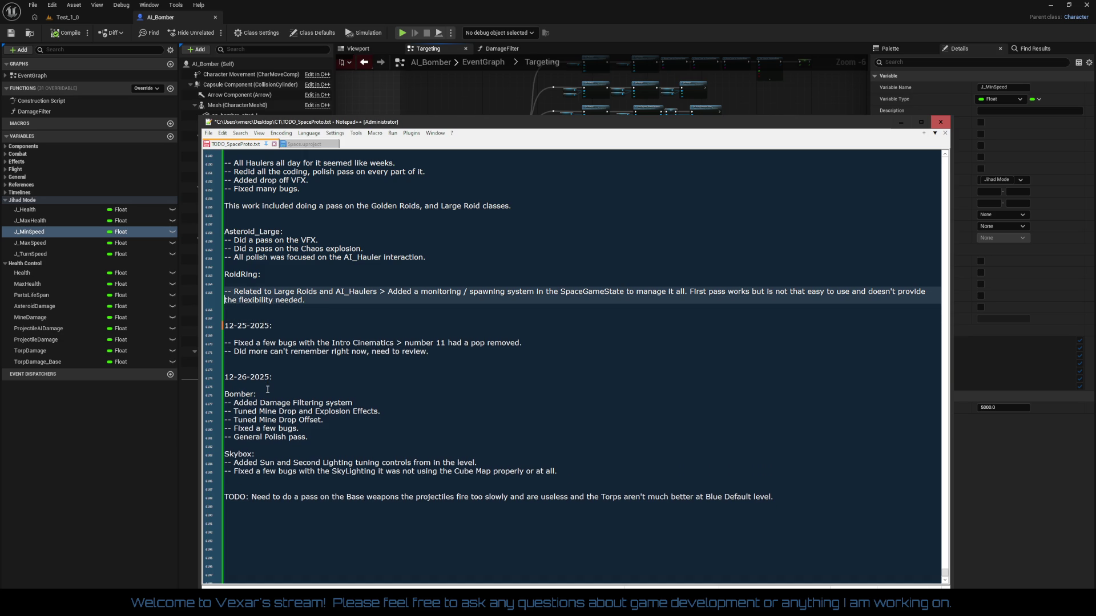
{"action": "key", "text": "Up"}
{"action": "key", "text": "Up"}
{"action": "key", "text": "Up"}
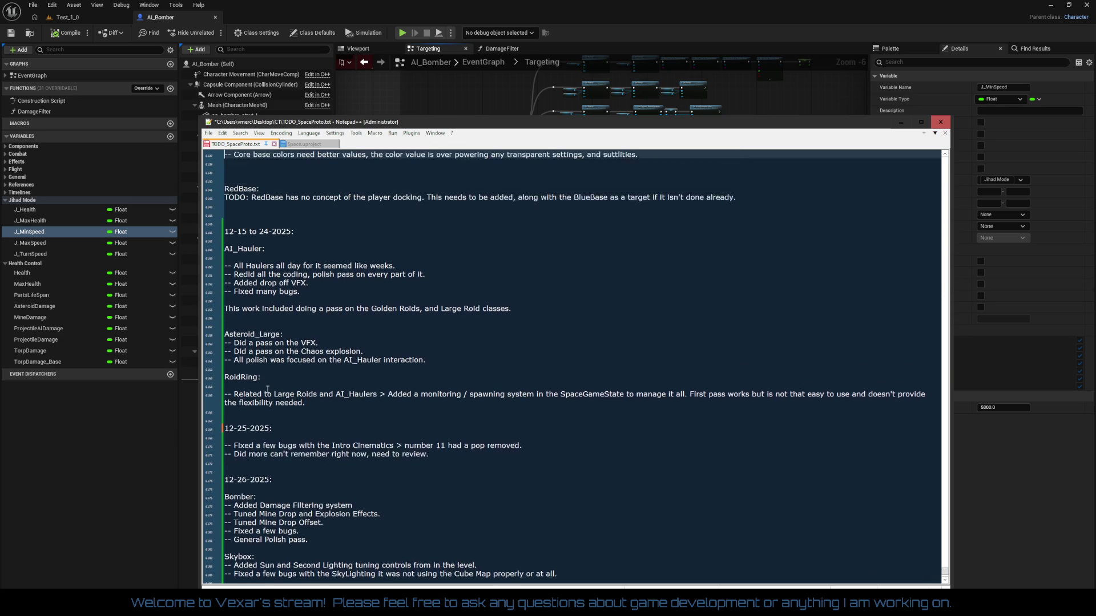
{"action": "key", "text": "Down"}
{"action": "key", "text": "Down"}
{"action": "key", "text": "Down"}
{"action": "key", "text": "Up"}
{"action": "key", "text": "Up"}
{"action": "key", "text": "Up"}
{"action": "key", "text": "Up"}
{"action": "key", "text": "Up"}
{"action": "key", "text": "Up"}
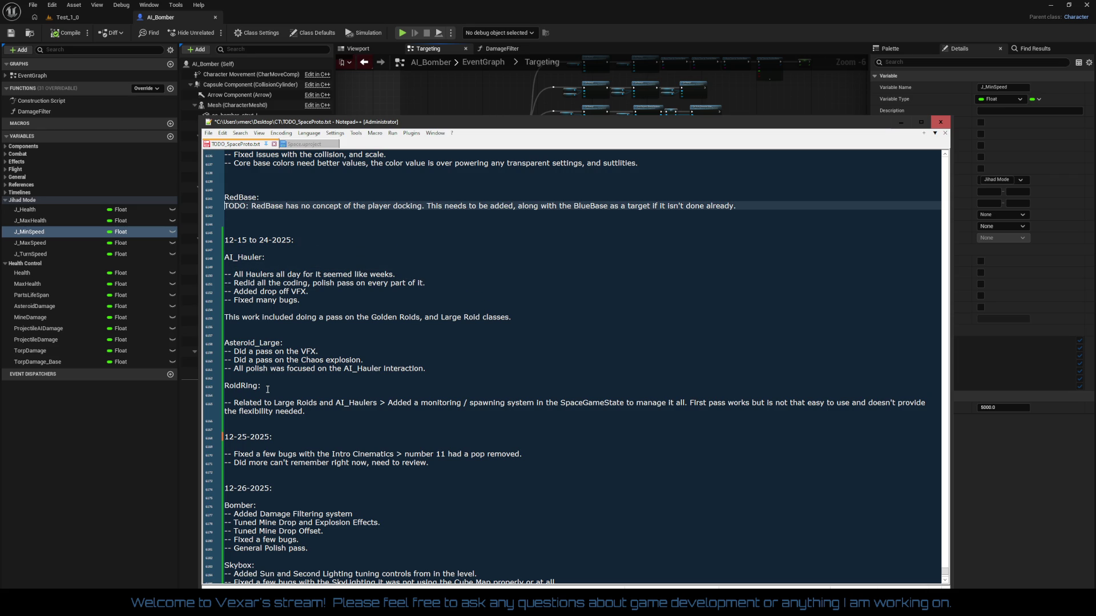
{"action": "key", "text": "Down"}
{"action": "key", "text": "Down"}
{"action": "key", "text": "Down"}
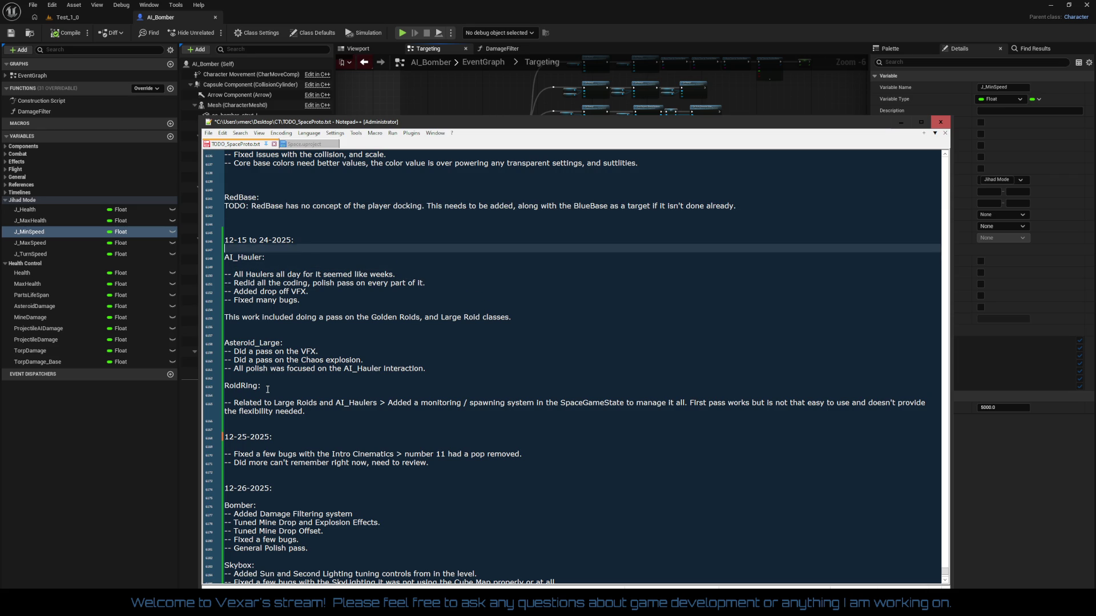
{"action": "key", "text": "Down"}
{"action": "key", "text": "Down"}
{"action": "key", "text": "Down"}
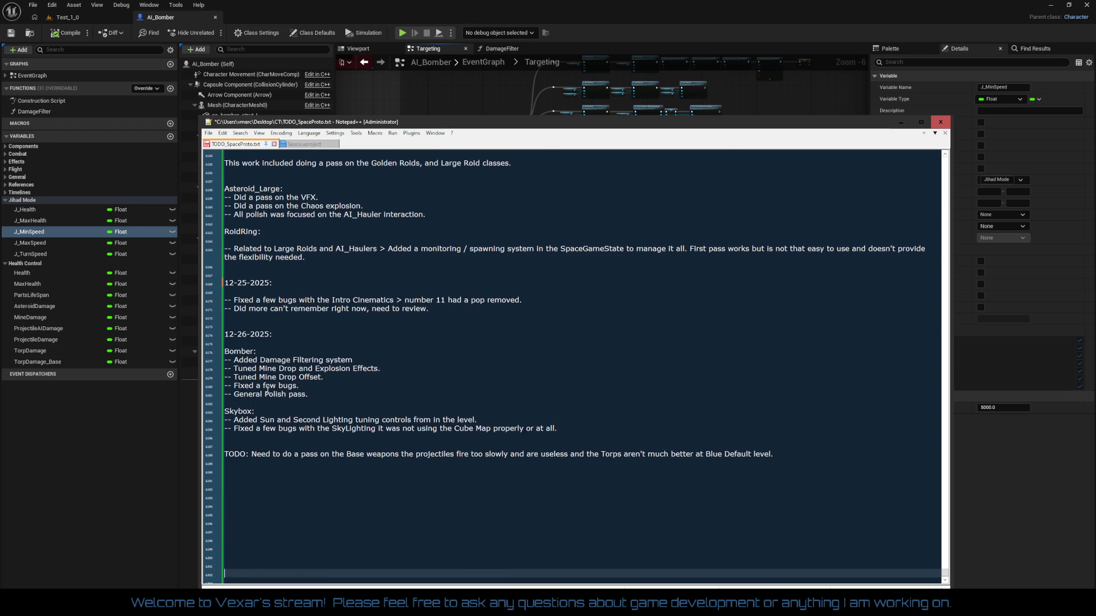
{"action": "key", "text": "Up"}
{"action": "key", "text": "Up"}
{"action": "key", "text": "Up"}
{"action": "scroll", "coordinate": [267, 390], "scroll_direction": "up", "scroll_amount": 1}
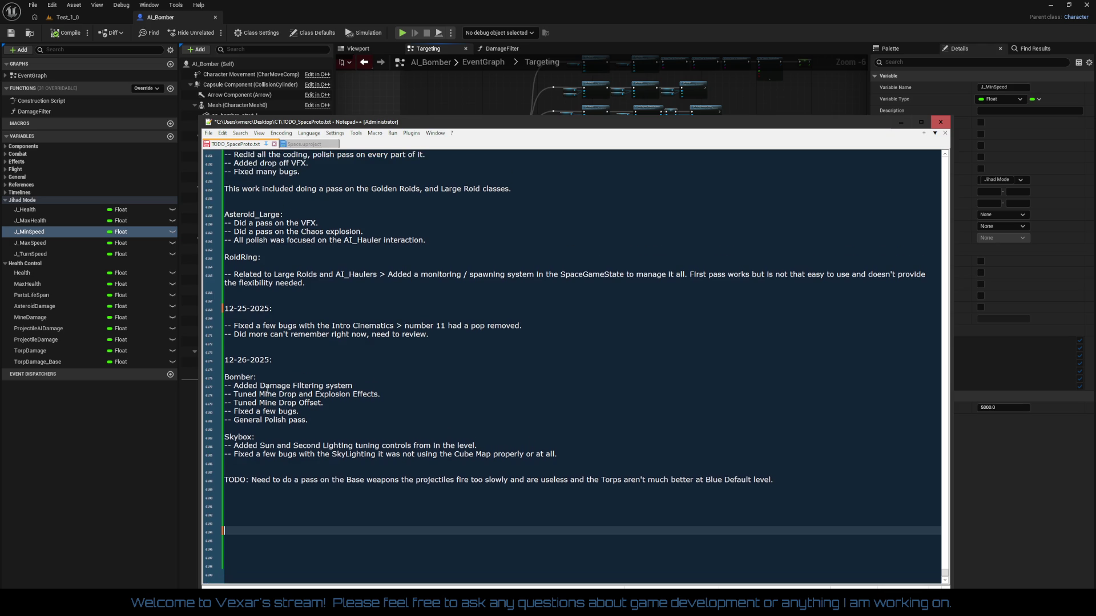
{"action": "key", "text": "ctrl+s"}
{"action": "key", "text": "Up"}
{"action": "key", "text": "Up"}
{"action": "key", "text": "Up"}
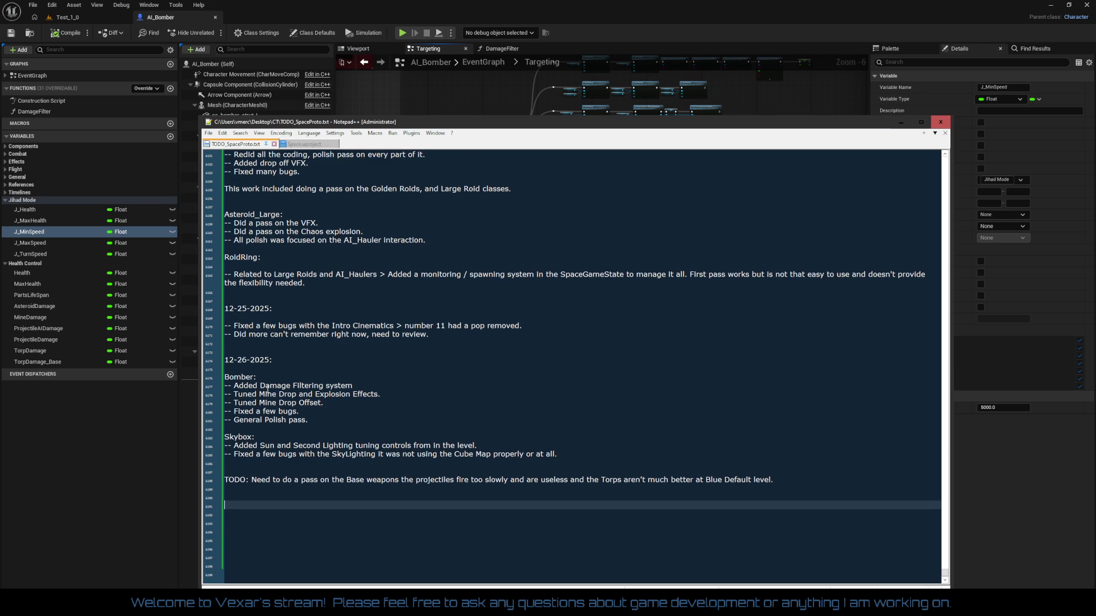
{"action": "key", "text": "Up"}
{"action": "key", "text": "Up"}
{"action": "key", "text": "Up"}
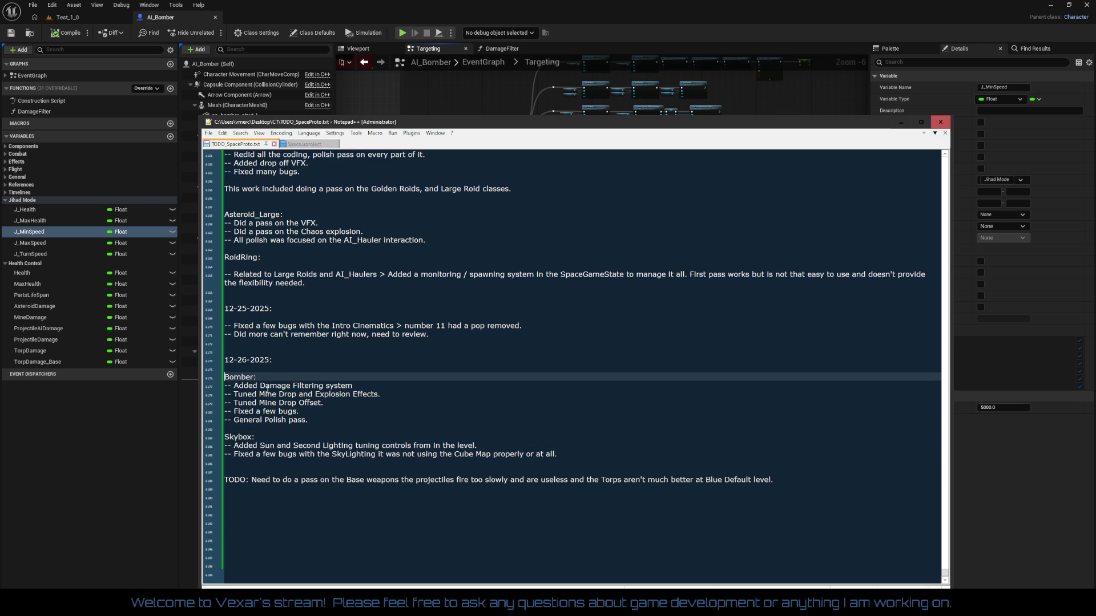
{"action": "type", "text": "AI_"}
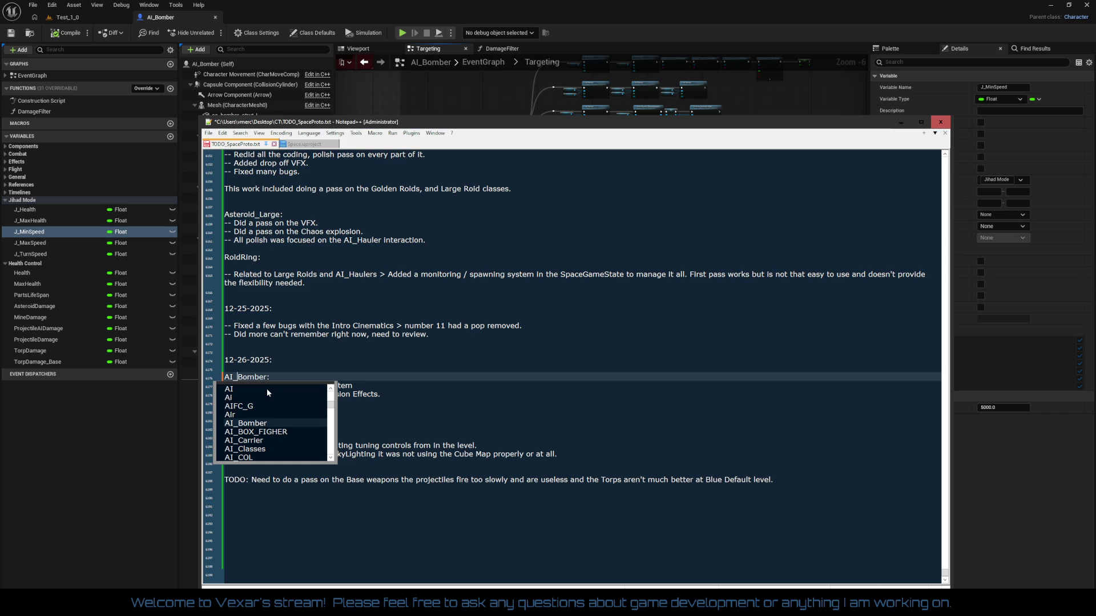
{"action": "key", "text": "Down"}
{"action": "key", "text": "Down"}
{"action": "key", "text": "Down"}
{"action": "key", "text": "Up"}
{"action": "key", "text": "Up"}
{"action": "key", "text": "Up"}
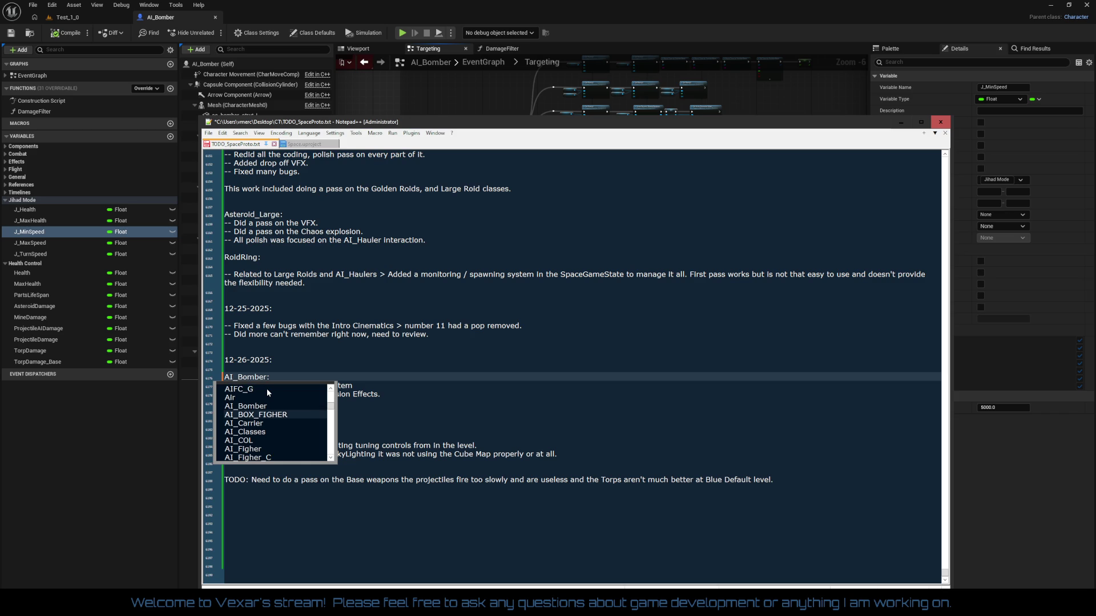
{"action": "key", "text": "Escape"}
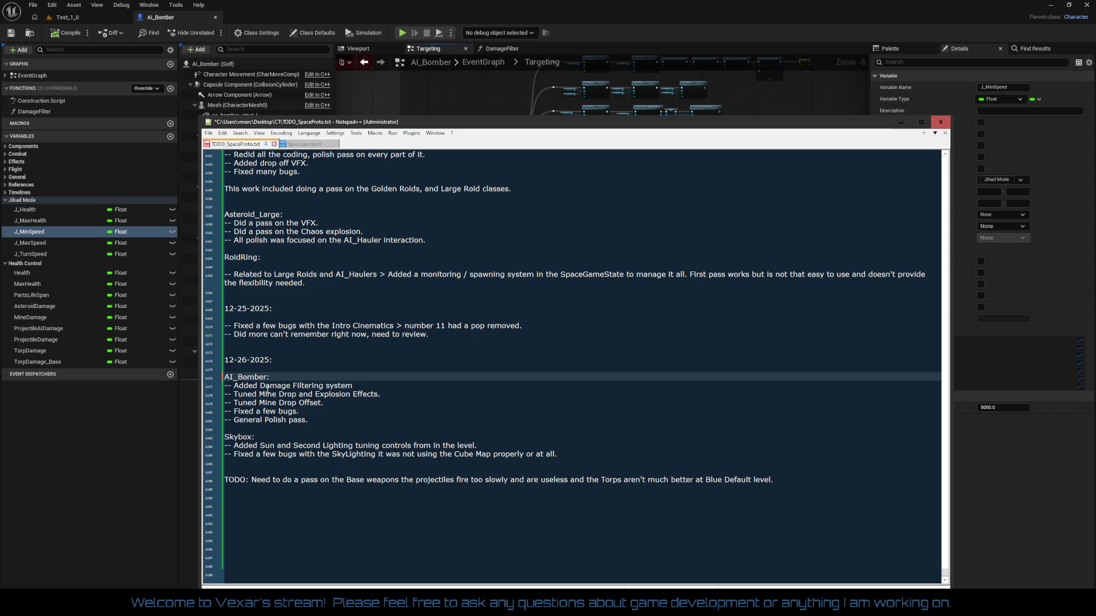
{"action": "key", "text": "Down"}
{"action": "key", "text": "Down"}
{"action": "key", "text": "Down"}
{"action": "key", "text": "Down"}
{"action": "key", "text": "Down"}
{"action": "key", "text": "Down"}
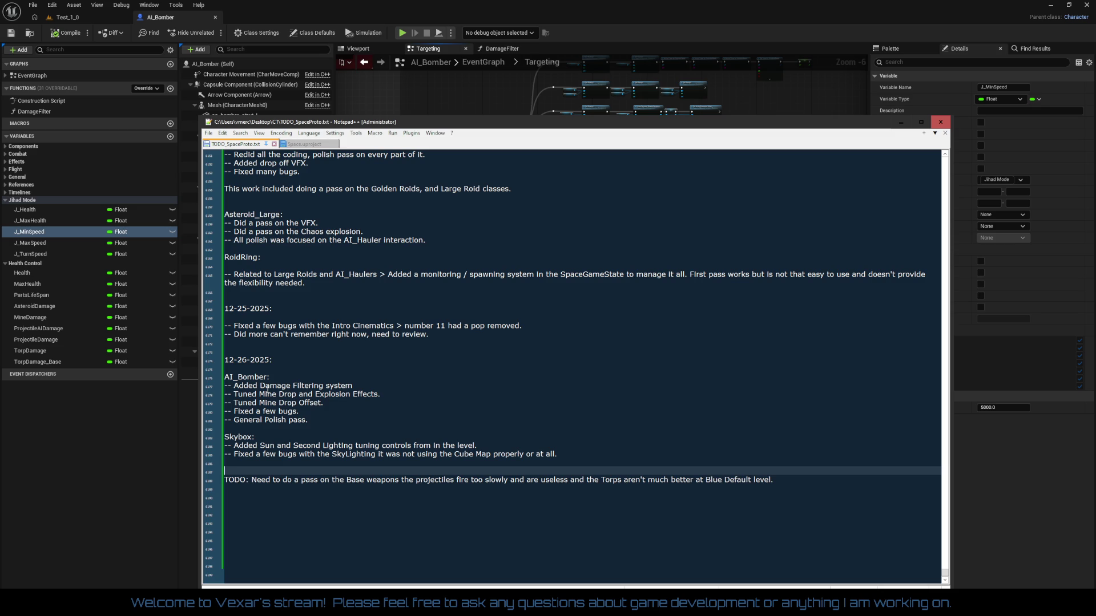
{"action": "key", "text": "Down"}
{"action": "key", "text": "Down"}
{"action": "key", "text": "Up"}
{"action": "key", "text": "Up"}
{"action": "key", "text": "Up"}
{"action": "key", "text": "Up"}
{"action": "key", "text": "Up"}
{"action": "key", "text": "Up"}
{"action": "key", "text": "Up"}
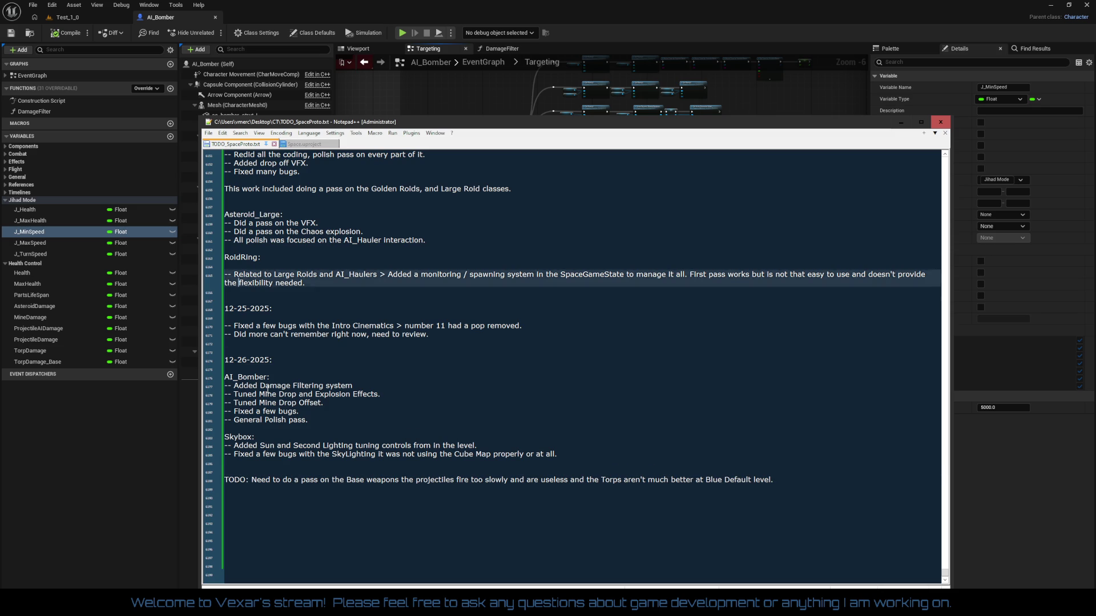
{"action": "key", "text": "Down"}
{"action": "key", "text": "Down"}
{"action": "key", "text": "Down"}
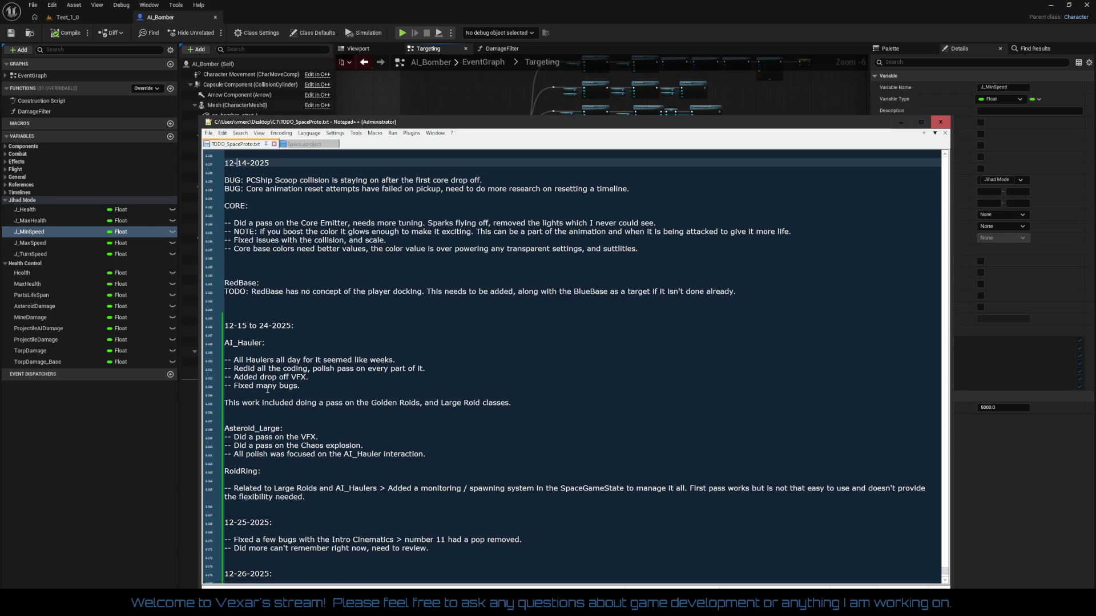
{"action": "key", "text": "Down"}
{"action": "key", "text": "Down"}
{"action": "key", "text": "Down"}
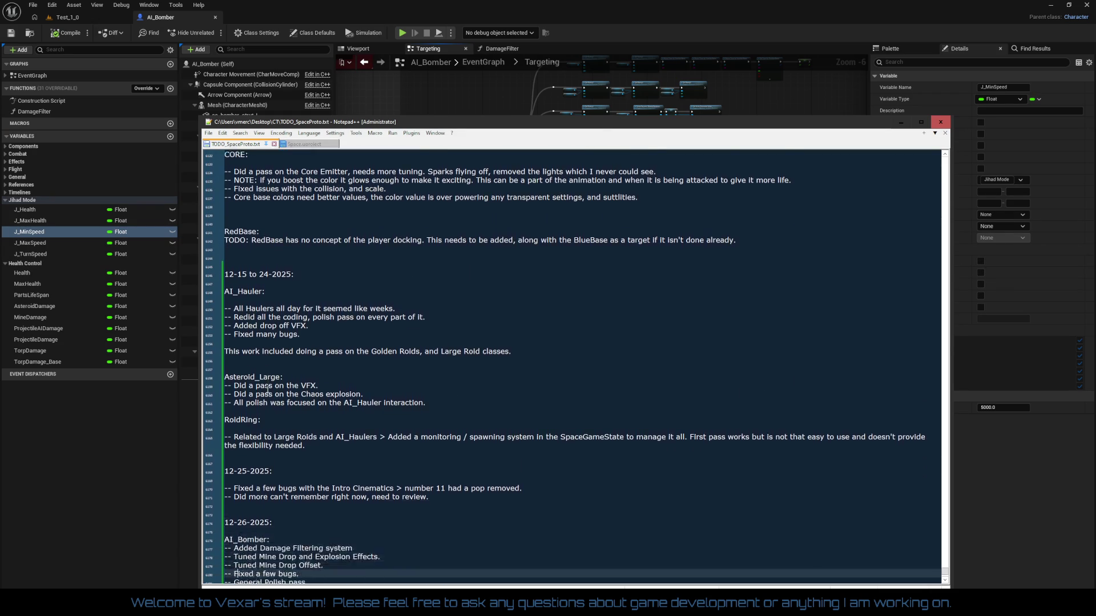
{"action": "key", "text": "Up"}
{"action": "key", "text": "Up"}
{"action": "key", "text": "Up"}
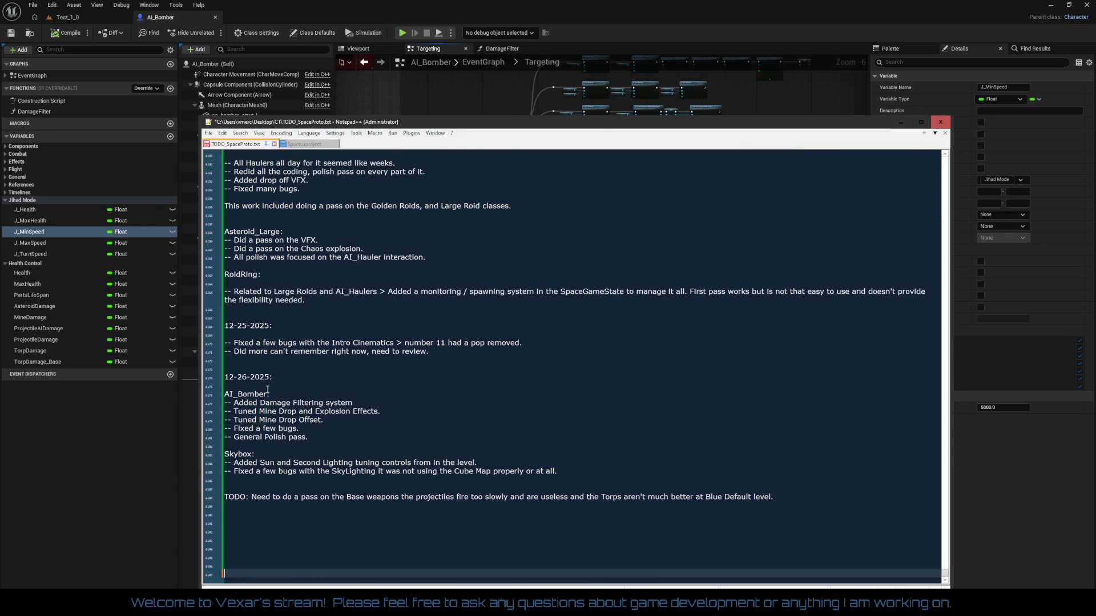
{"action": "key", "text": "Up"}
{"action": "key", "text": "Up"}
{"action": "key", "text": "Up"}
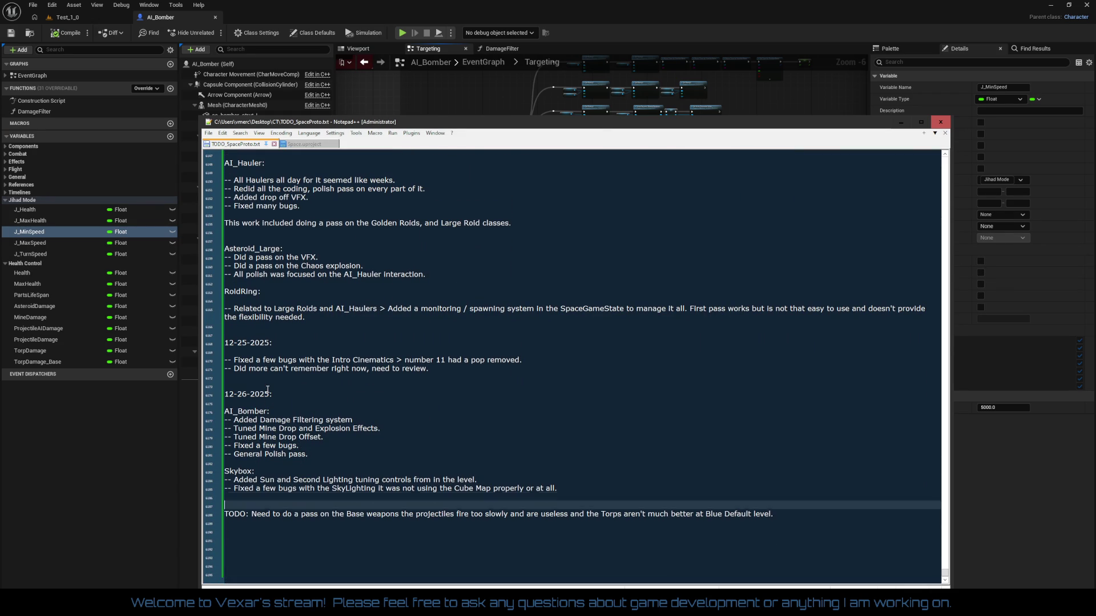
{"action": "key", "text": "Up"}
{"action": "key", "text": "Up"}
{"action": "key", "text": "Up"}
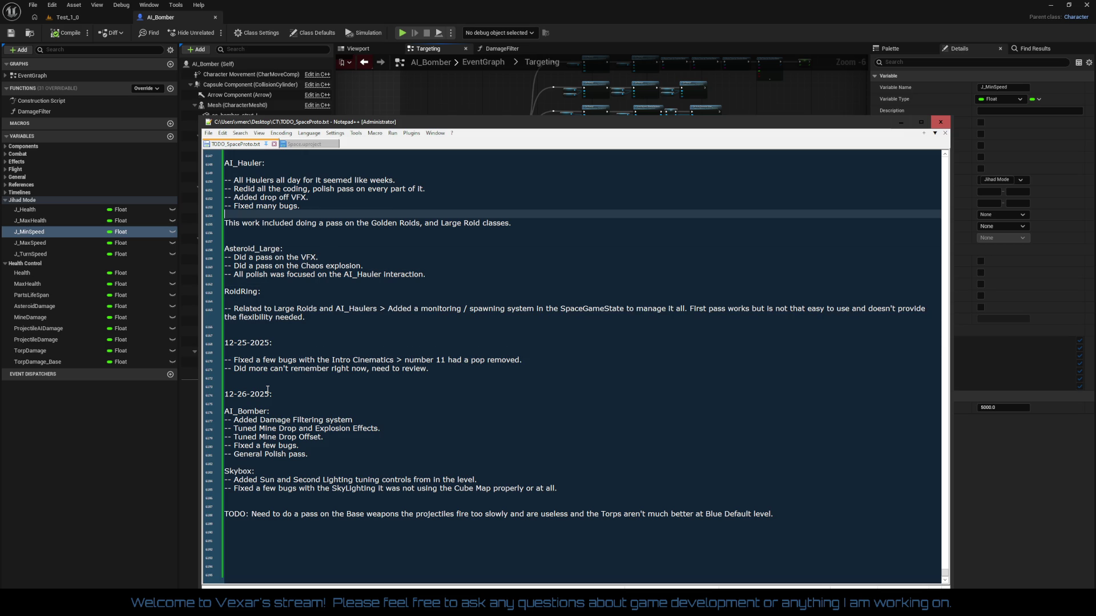
{"action": "key", "text": "Down"}
{"action": "key", "text": "Down"}
{"action": "key", "text": "Down"}
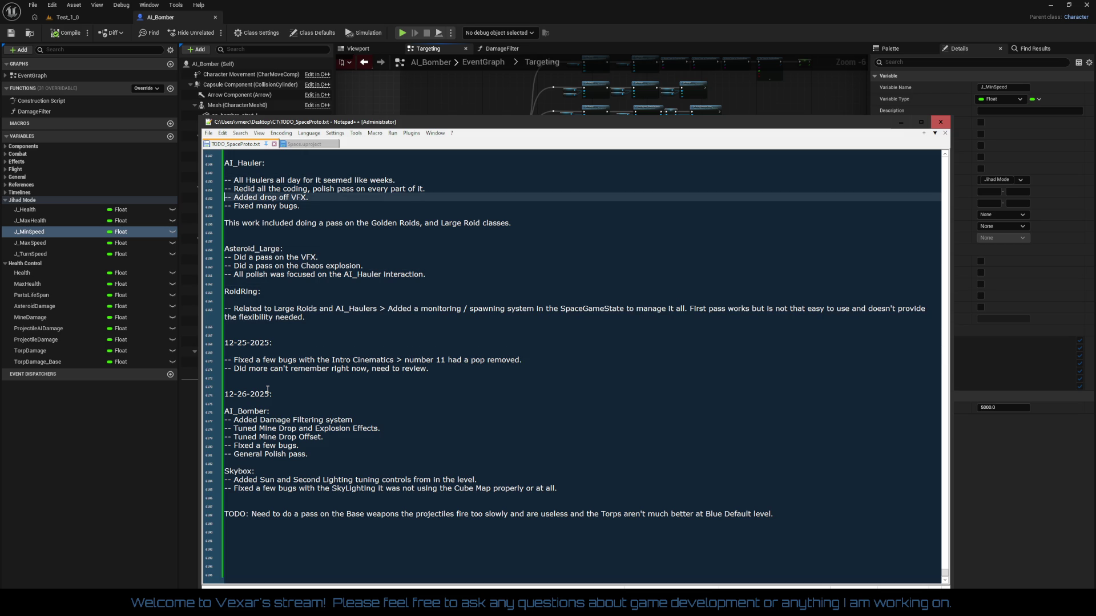
{"action": "key", "text": "Up"}
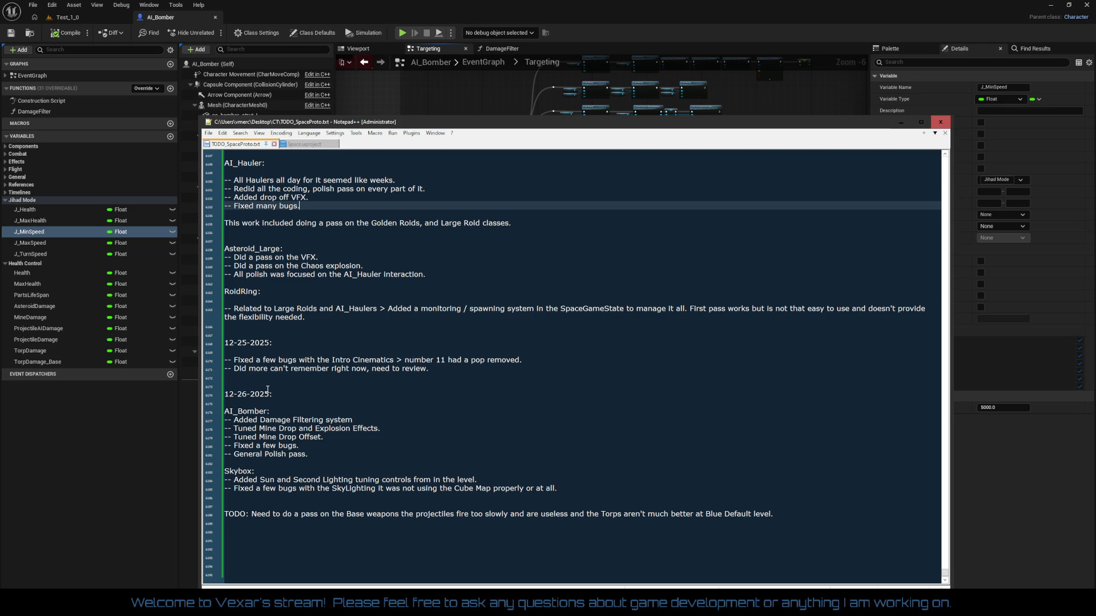
{"action": "key", "text": "Return"}
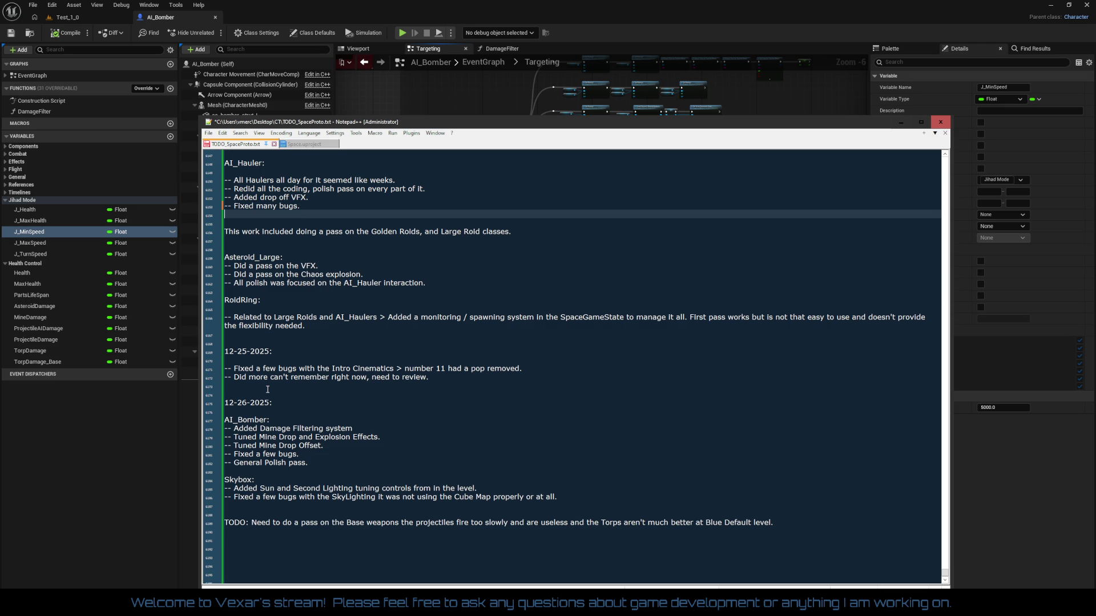
- Append ', including flight and targeting.' to the AI_Hauler bug-fix line and save
{"action": "key", "text": "Up"}
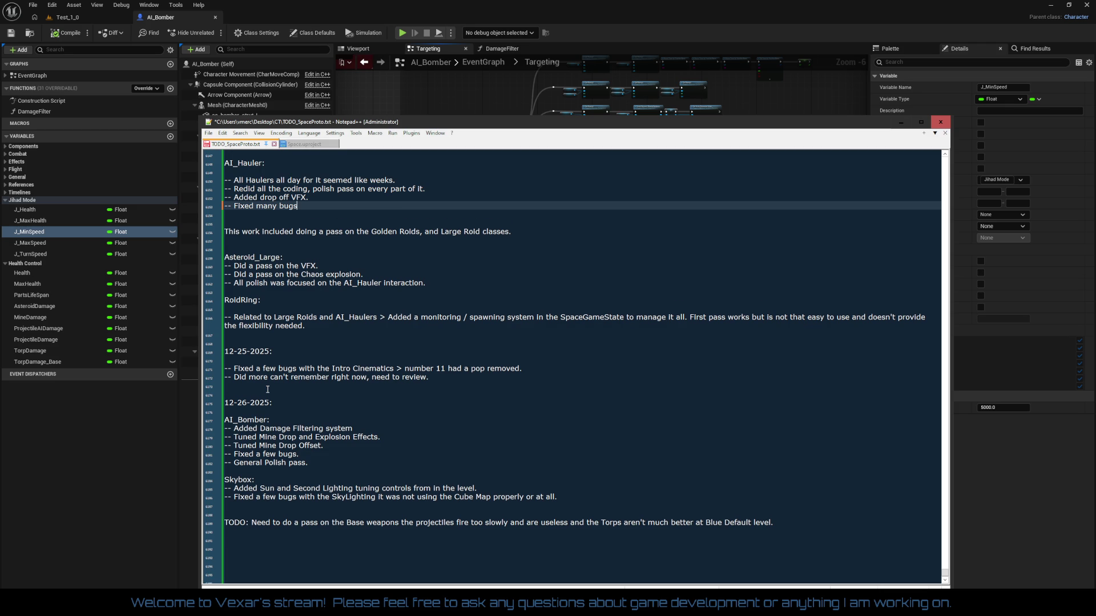
{"action": "type", "text": ", including "}
{"action": "type", "text": "flight and"}
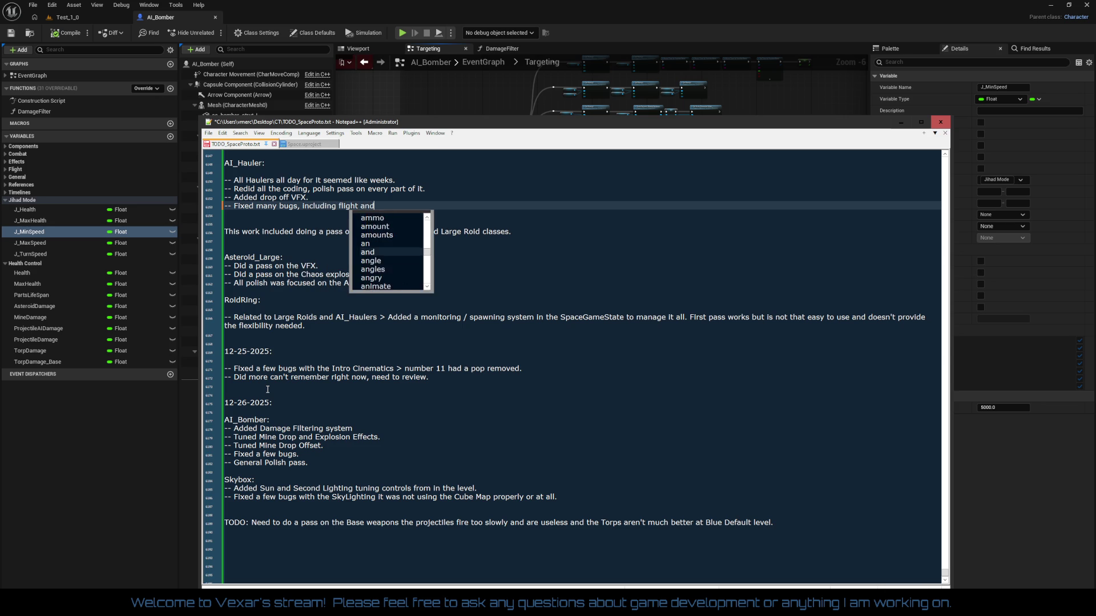
{"action": "type", "text": " targeting."}
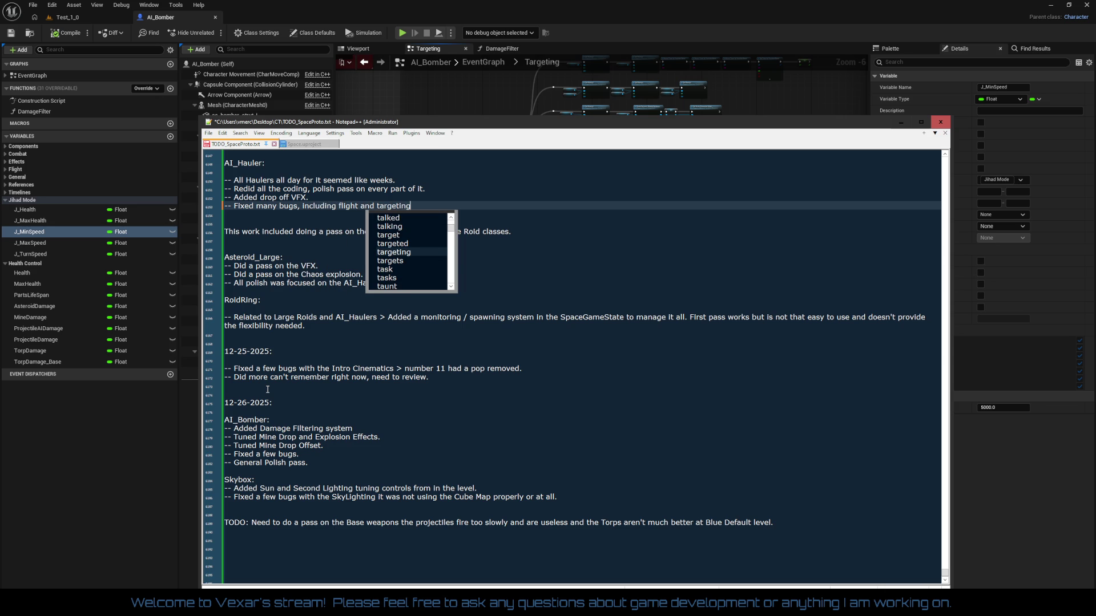
{"action": "key", "text": "ctrl+s"}
- Add the status line: Haulers are the most complex AI next to the Bomber, 80% done
{"action": "key", "text": "Return"}
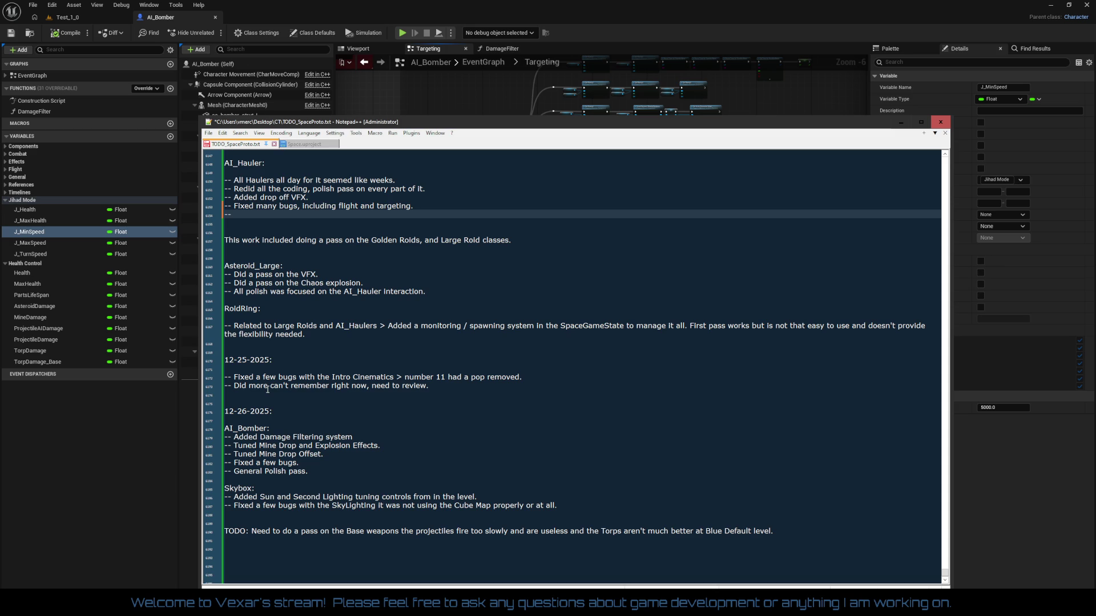
{"action": "type", "text": " Overall the"}
{"action": "type", "text": "y are the most complex"}
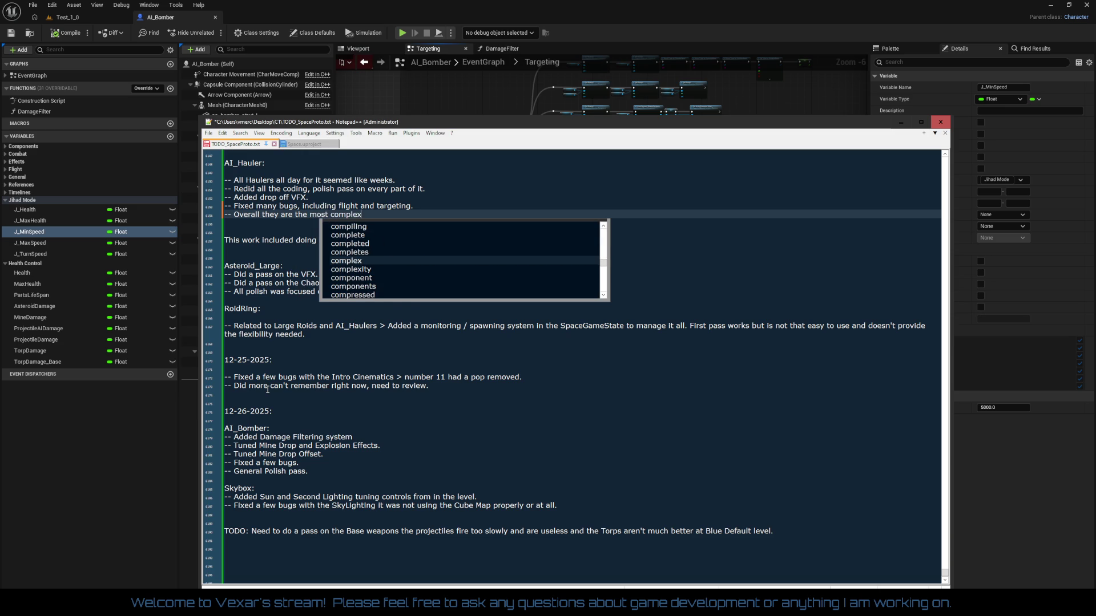
{"action": "type", "text": " AI "}
{"action": "type", "text": "in the game right"}
{"action": "type", "text": " now"}
{"action": "type", "text": " next to"}
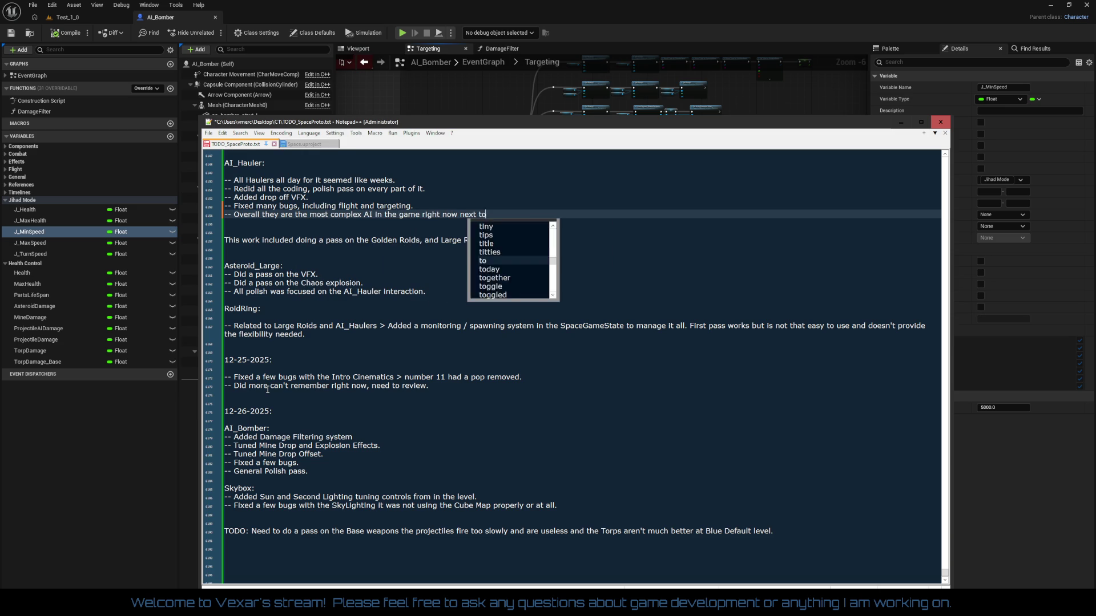
{"action": "type", "text": " the Bomber and a"}
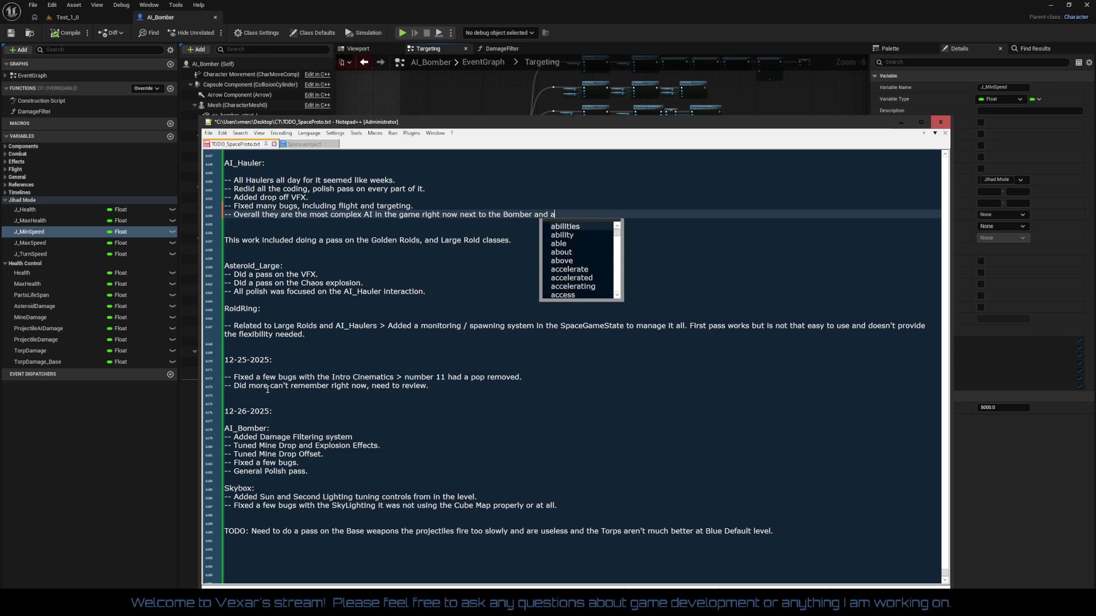
{"action": "type", "text": "re looking good "}
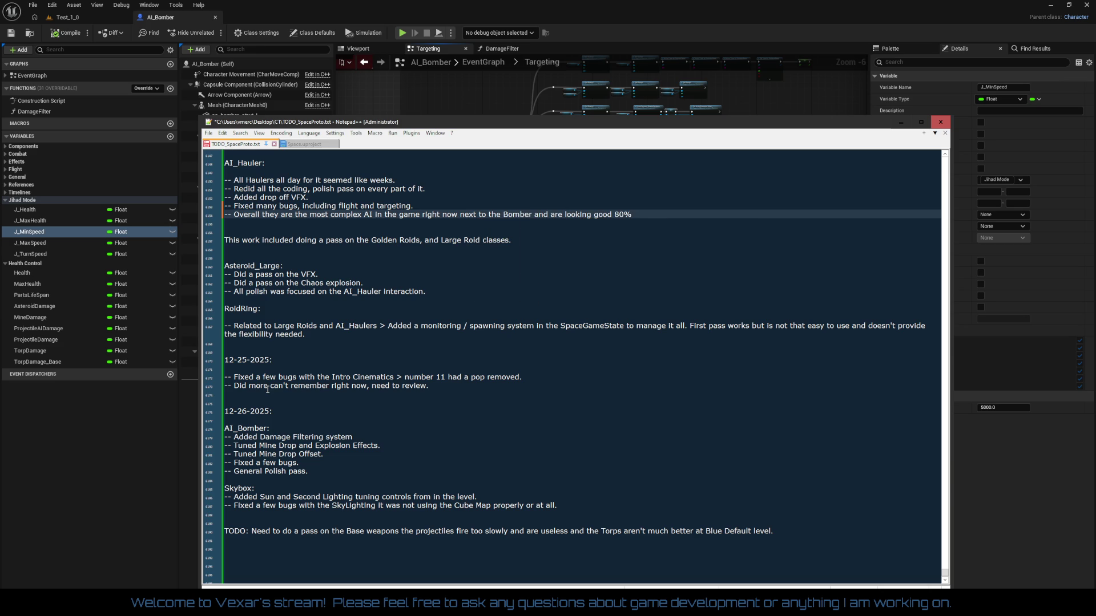
{"action": "type", "text": "80% "}
{"action": "type", "text": "need mor"}
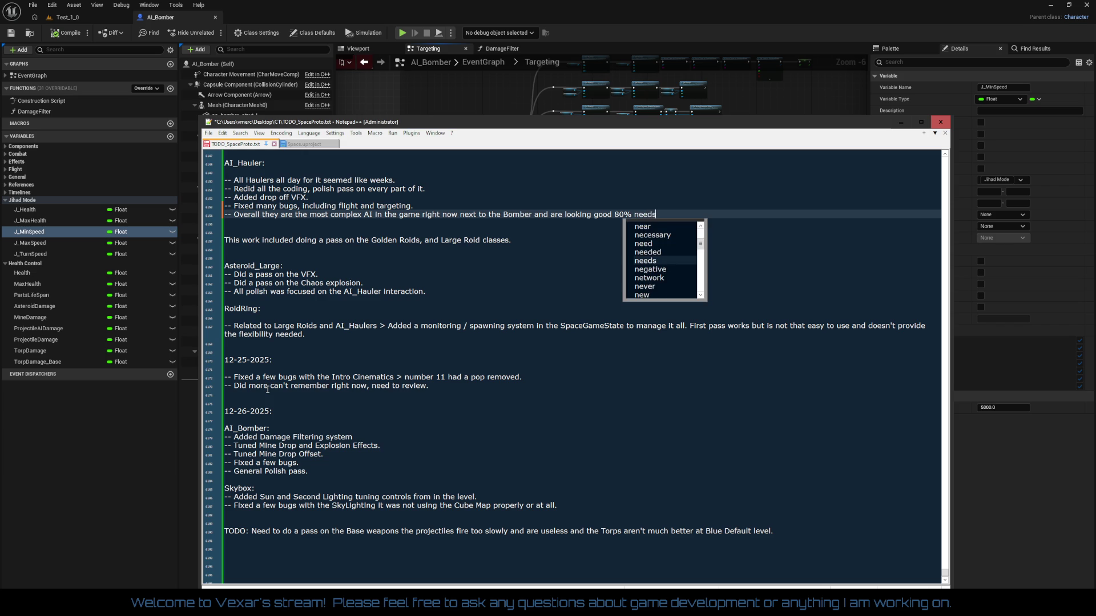
{"action": "type", "text": "e "}
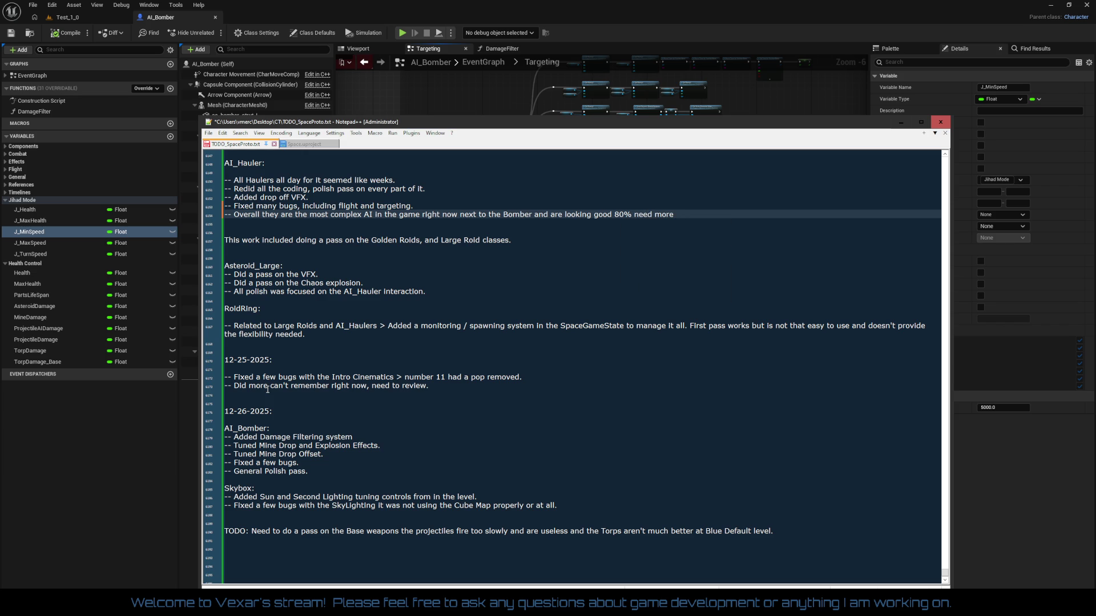
{"action": "type", "text": "polishing and tuning"}
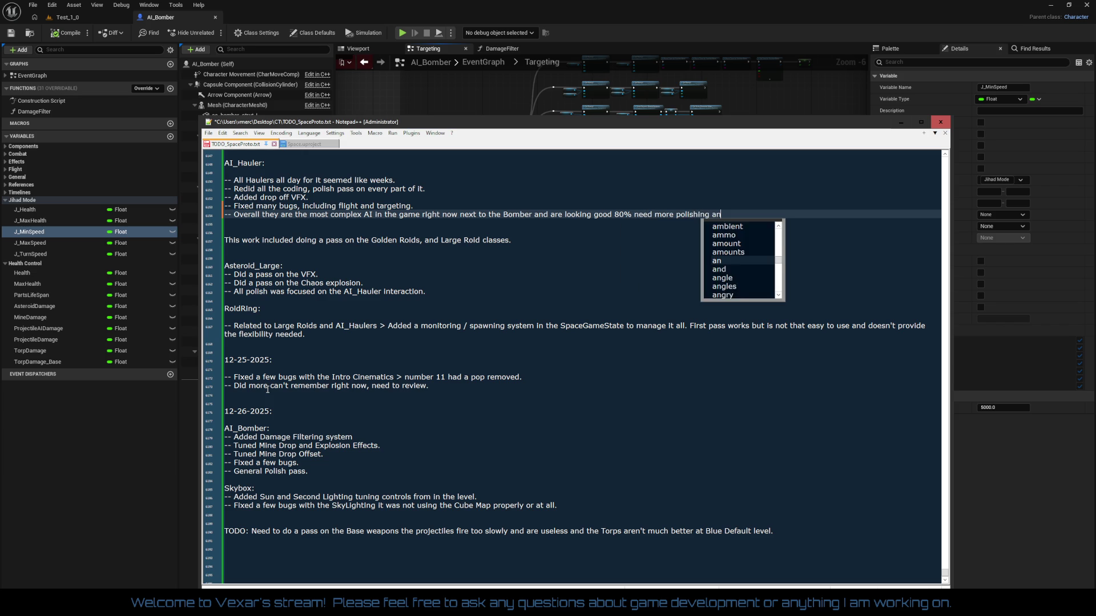
{"action": "type", "text": "."}
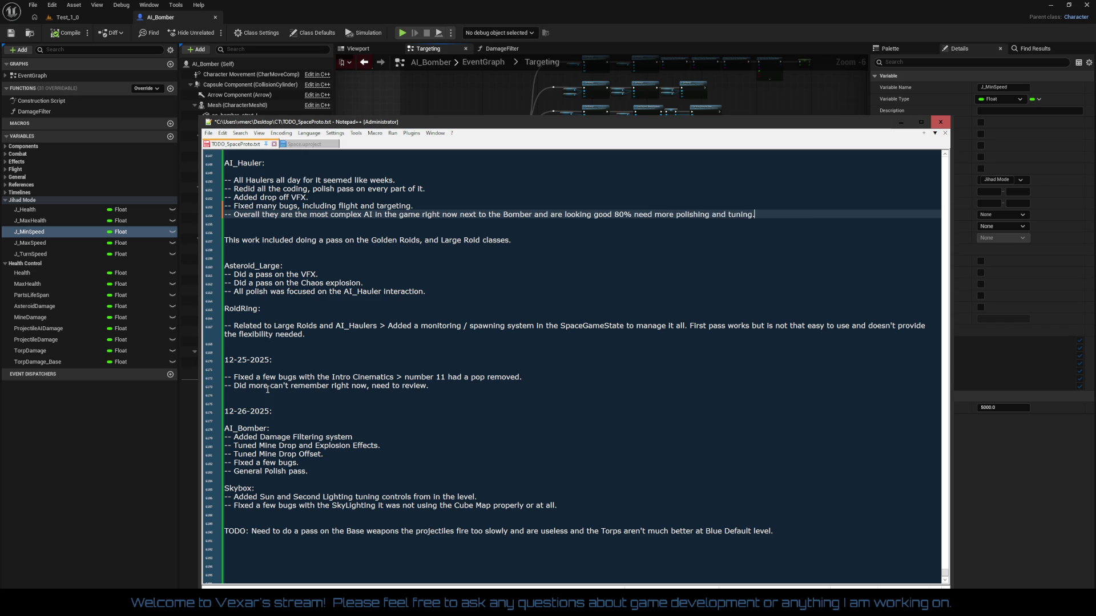
{"action": "key", "text": "Home"}
{"action": "key", "text": "Return"}
{"action": "key", "text": "Return"}
{"action": "key", "text": "Up"}
{"action": "key", "text": "Up"}
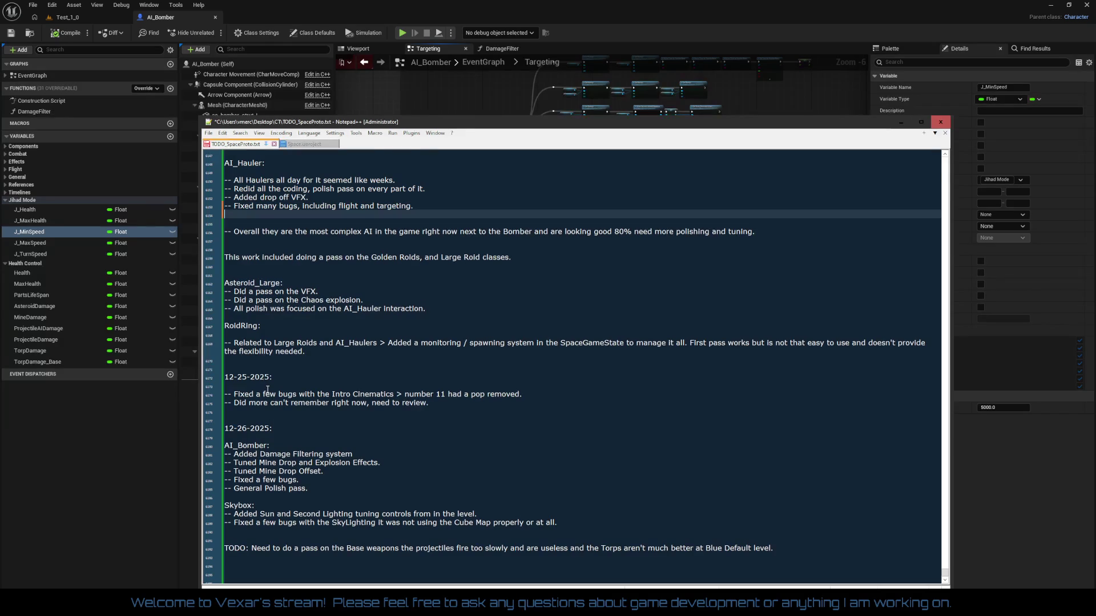